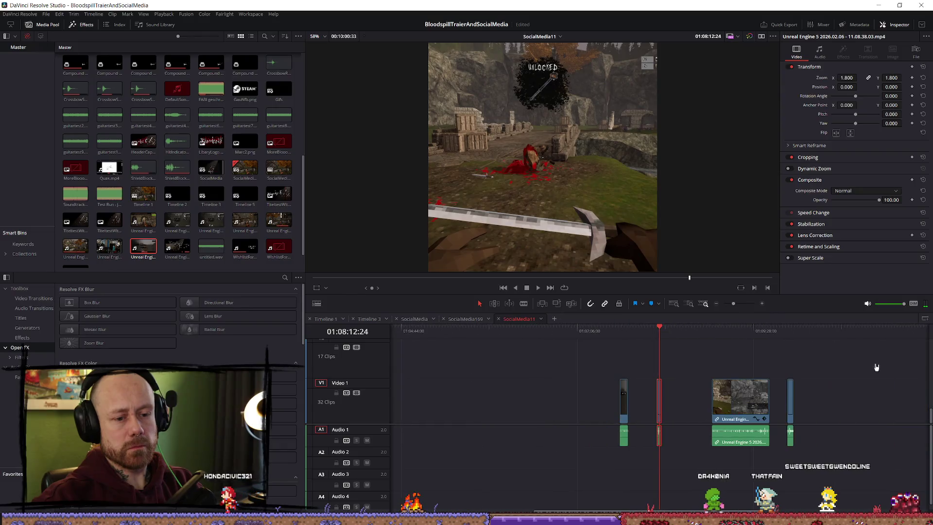
Step: Play the timeline from around 01:09:00 to locate the loadout screen
{"action": "key", "text": "space"}
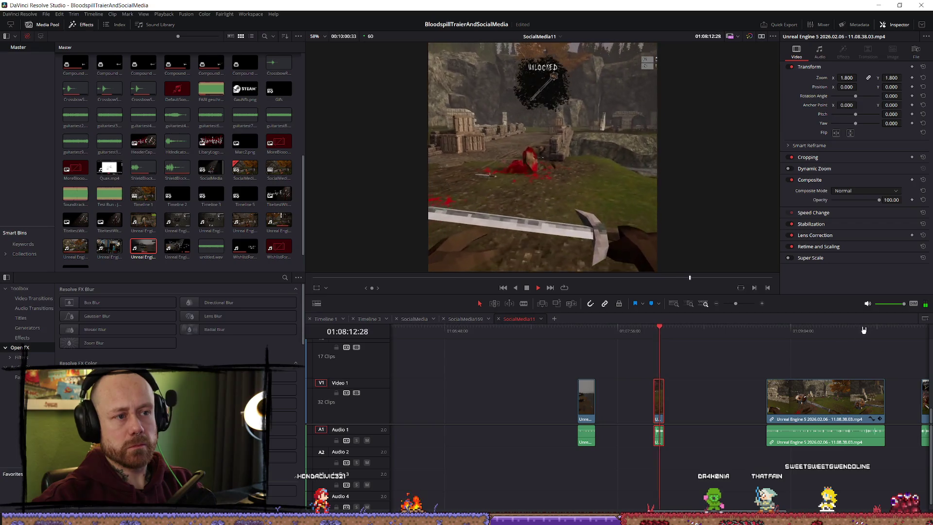
{"action": "key", "text": "space"}
{"action": "scroll", "coordinate": [843, 375], "scroll_direction": "down", "scroll_amount": 2}
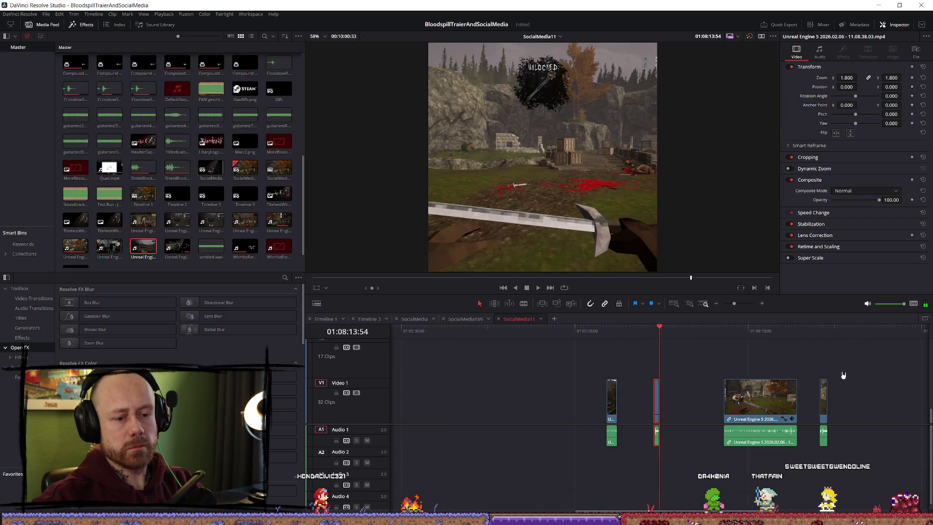
{"action": "left_click", "coordinate": [741, 350]}
{"action": "key", "text": "space"}
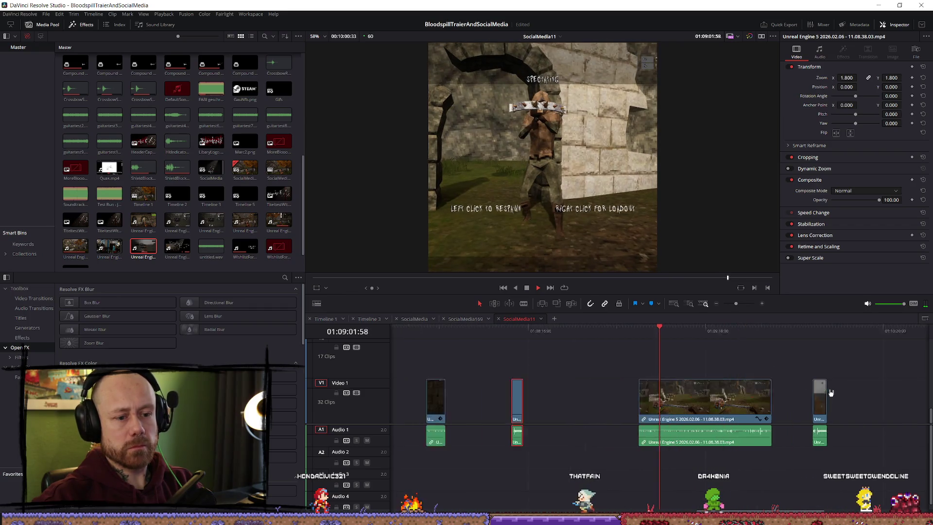
{"action": "scroll", "coordinate": [804, 389], "scroll_direction": "up", "scroll_amount": 2}
{"action": "key", "text": "space"}
Step: Trim the gameplay clip's start so it opens on the DEPLOY loadout screen, then review it
{"action": "left_click_drag", "start_coordinate": [617, 399], "coordinate": [665, 399]}
{"action": "key", "text": "space"}
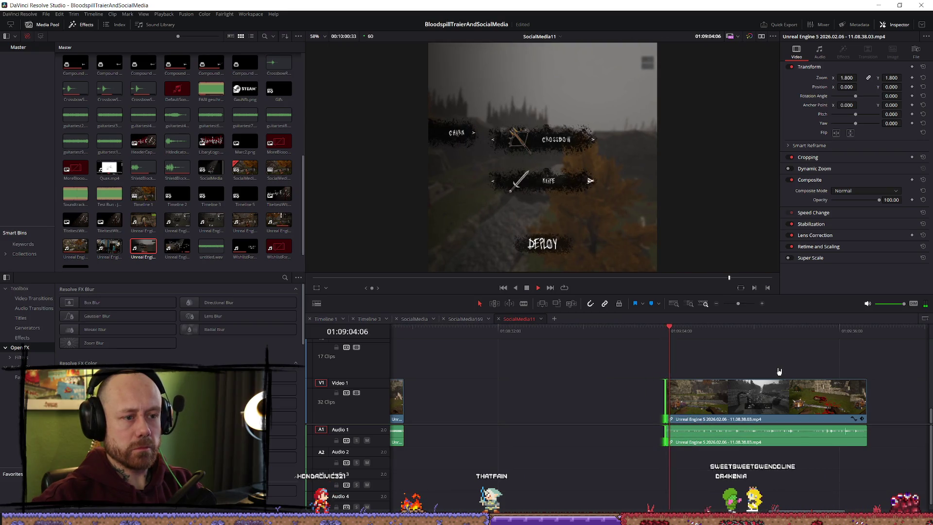
{"action": "key", "text": "space"}
{"action": "scroll", "coordinate": [782, 366], "scroll_direction": "up", "scroll_amount": 2}
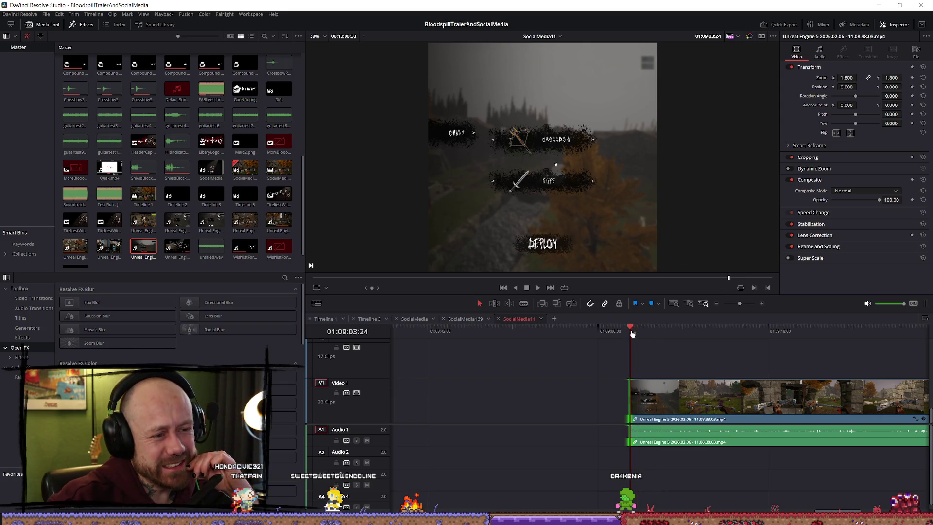
{"action": "key", "text": "space"}
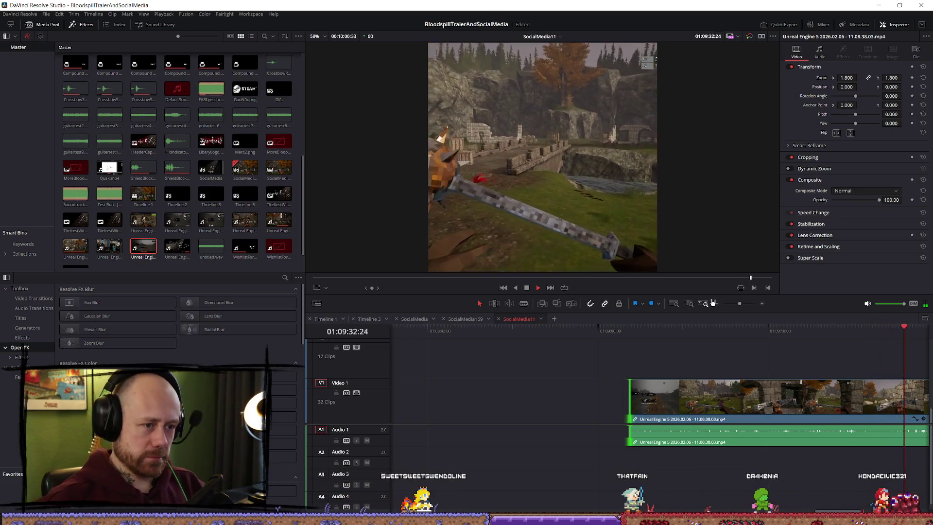
{"action": "key", "text": "space"}
{"action": "scroll", "coordinate": [871, 459], "scroll_direction": "down", "scroll_amount": 2}
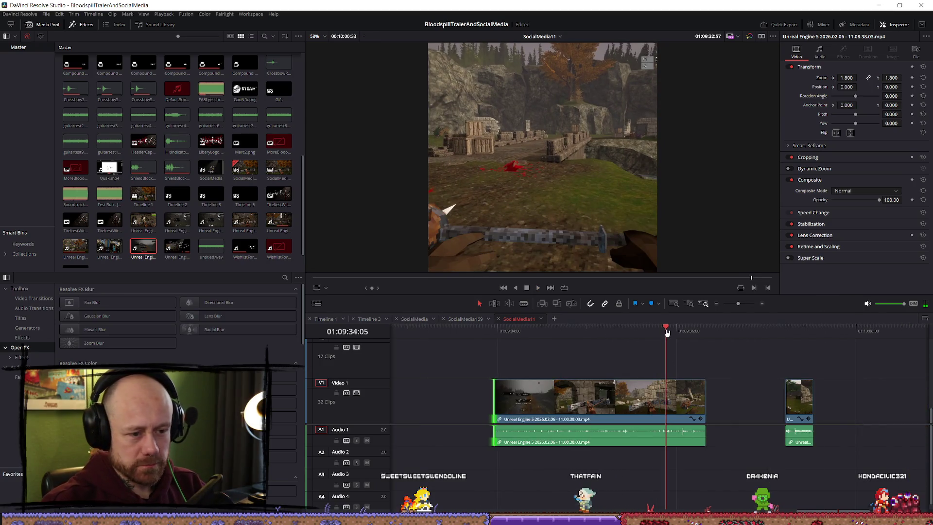
Step: Replay the sword attack and park the playhead at 01:09:36:05
{"action": "key", "text": "space"}
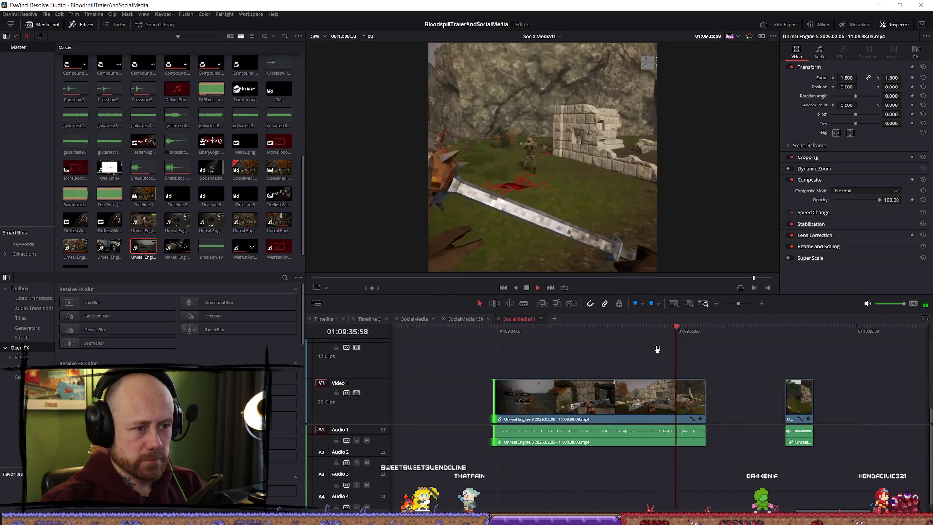
{"action": "key", "text": "space"}
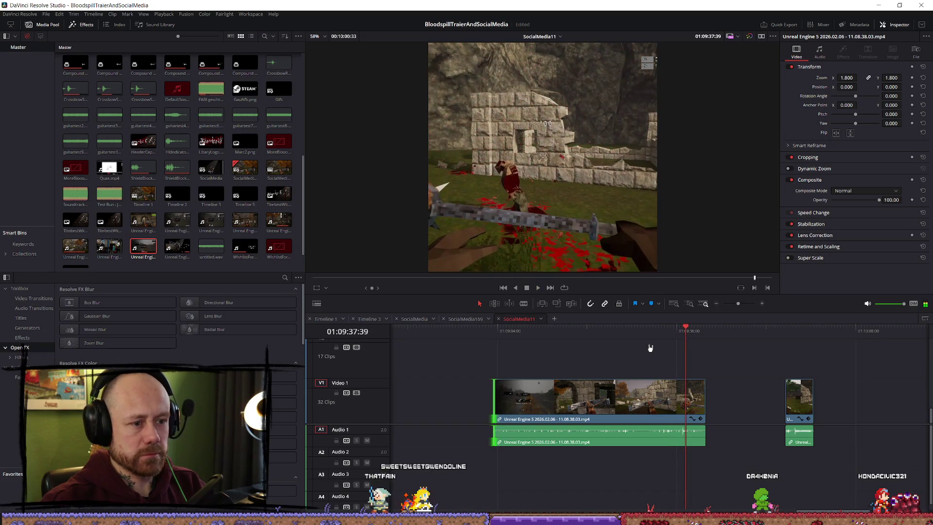
{"action": "scroll", "coordinate": [650, 348], "scroll_direction": "up", "scroll_amount": 2}
{"action": "left_click", "coordinate": [633, 334]}
{"action": "key", "text": "space"}
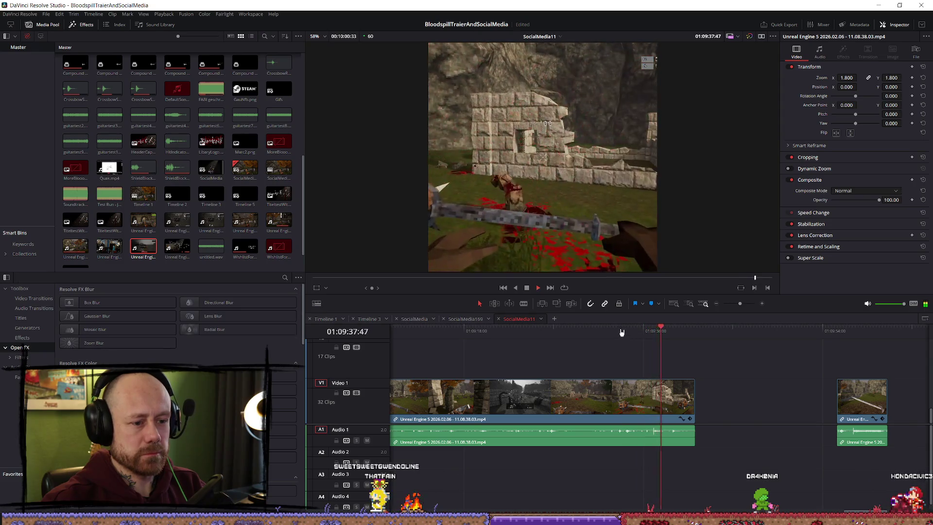
{"action": "left_click", "coordinate": [623, 335]}
{"action": "key", "text": "space"}
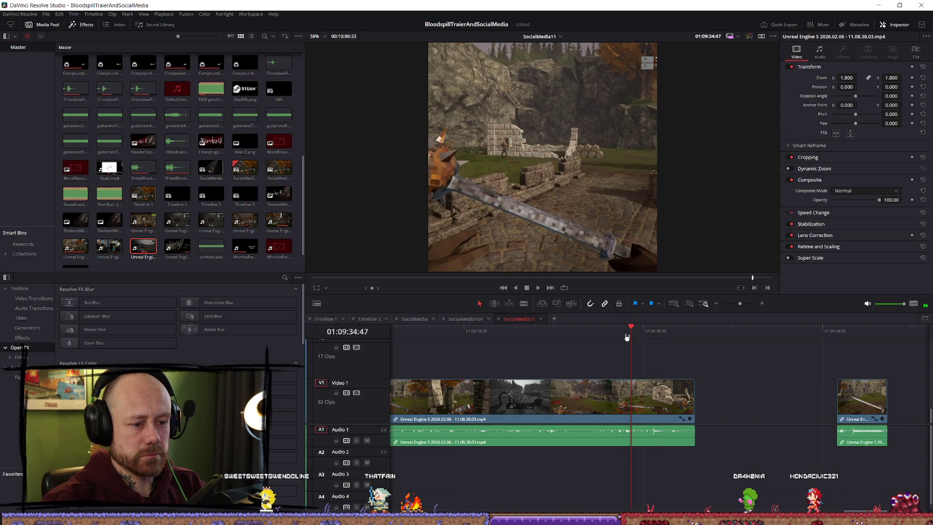
{"action": "key", "text": "space"}
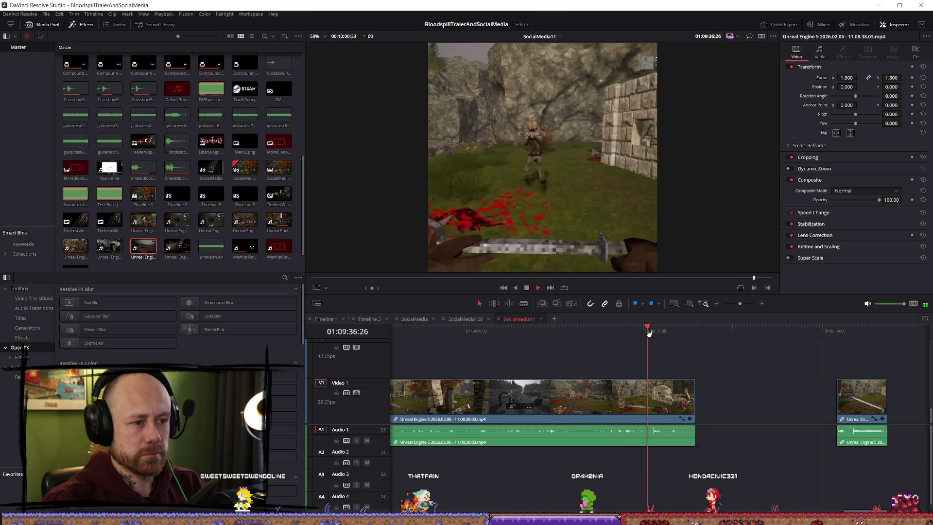
{"action": "key", "text": "space"}
{"action": "left_click", "coordinate": [644, 332]}
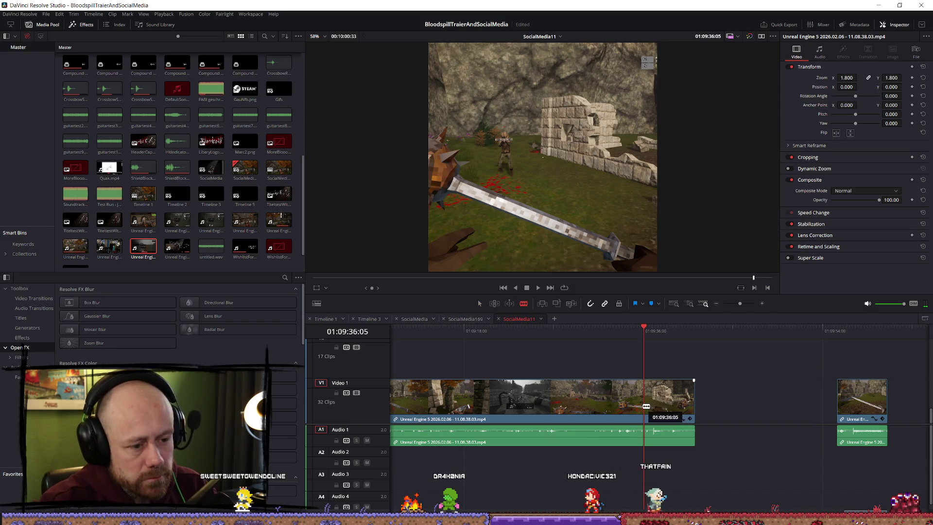
Step: Blade-cut the clip at 01:09:36:05 and move the cut piece left beside the earlier clip
{"action": "left_click", "coordinate": [646, 397]}
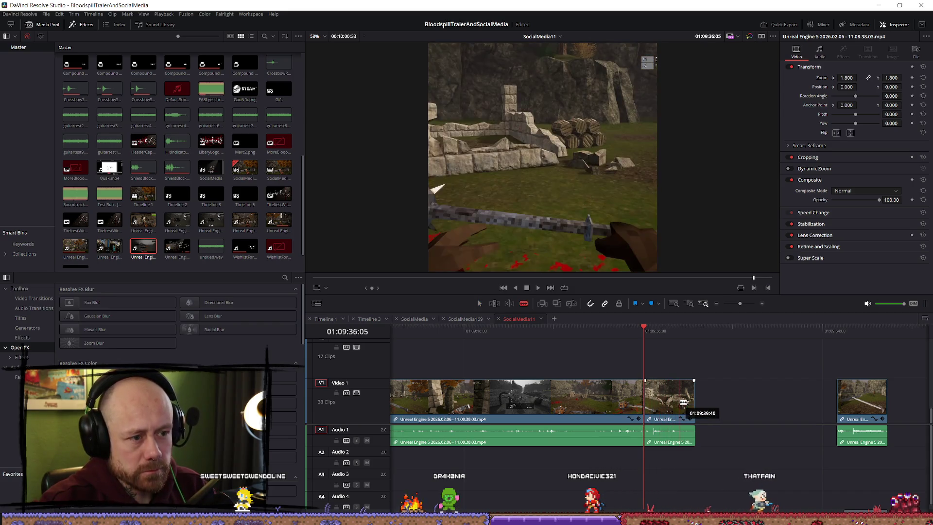
{"action": "key", "text": "a"}
{"action": "mouse_move", "coordinate": [673, 409]}
{"action": "left_mouse_down"}
{"action": "mouse_move", "coordinate": [340, 412]}
{"action": "mouse_move", "coordinate": [885, 407]}
{"action": "mouse_move", "coordinate": [834, 405]}
{"action": "left_mouse_up"}
{"action": "left_click", "coordinate": [759, 327]}
{"action": "key", "text": "space"}
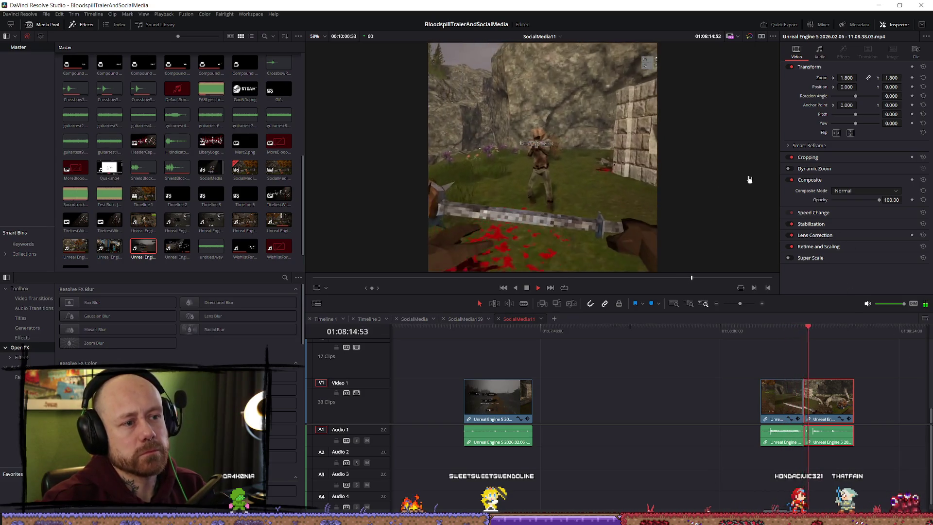
Step: Trim the second clip's start later and play back its new opening
{"action": "key", "text": "space"}
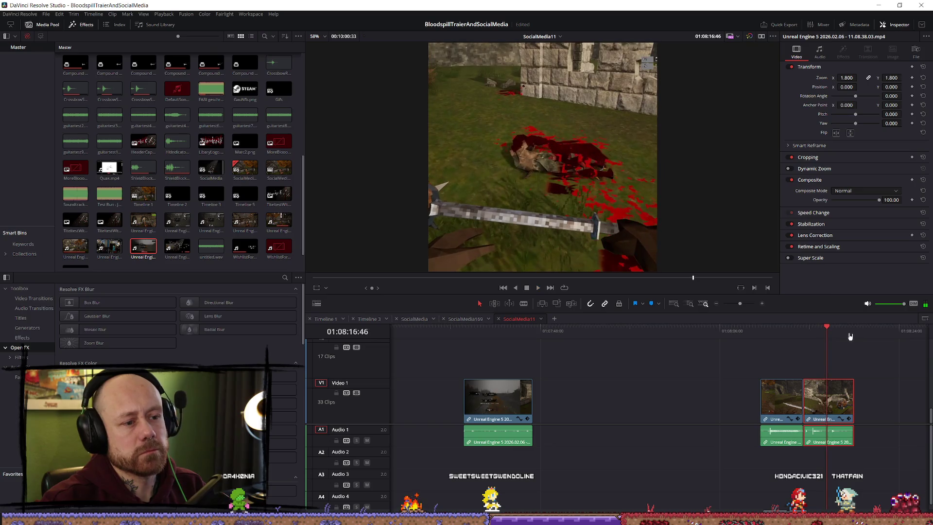
{"action": "scroll", "coordinate": [865, 364], "scroll_direction": "up", "scroll_amount": 3}
{"action": "left_click", "coordinate": [597, 337]}
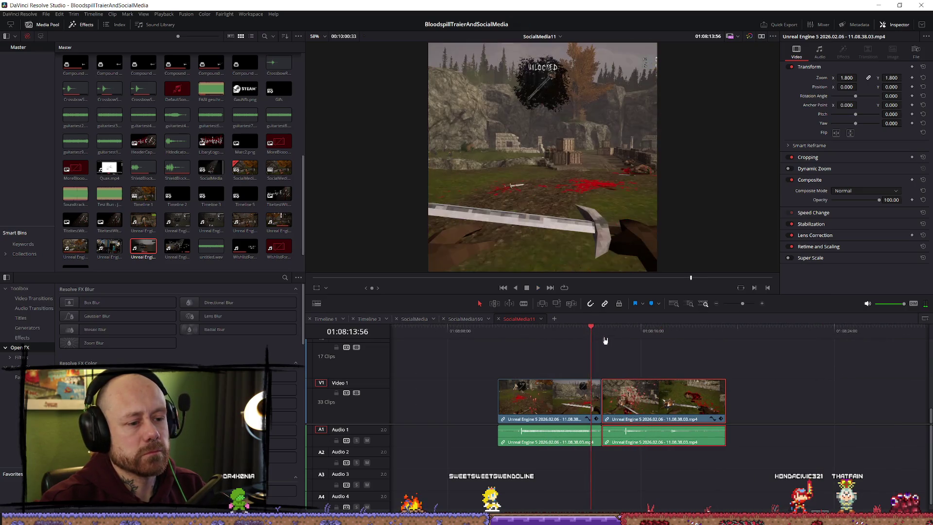
{"action": "key", "text": "space"}
{"action": "mouse_move", "coordinate": [669, 391]}
{"action": "left_mouse_down"}
{"action": "mouse_move", "coordinate": [727, 392]}
{"action": "mouse_move", "coordinate": [655, 401]}
{"action": "left_mouse_up"}
{"action": "left_click", "coordinate": [654, 333]}
{"action": "key", "text": "space"}
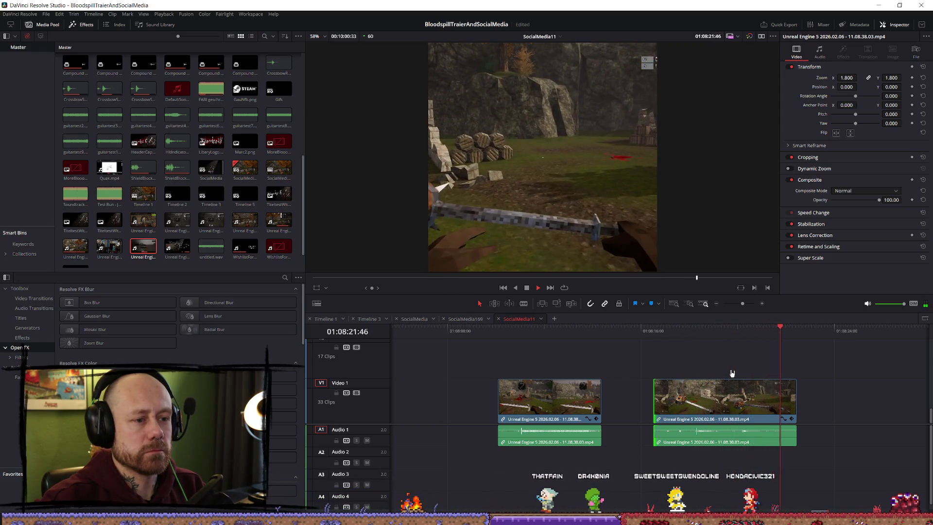
{"action": "key", "text": "space"}
Step: Shorten the second clip's end in two small trims, rechecking the ending each time
{"action": "left_click", "coordinate": [718, 336]}
{"action": "key", "text": "space"}
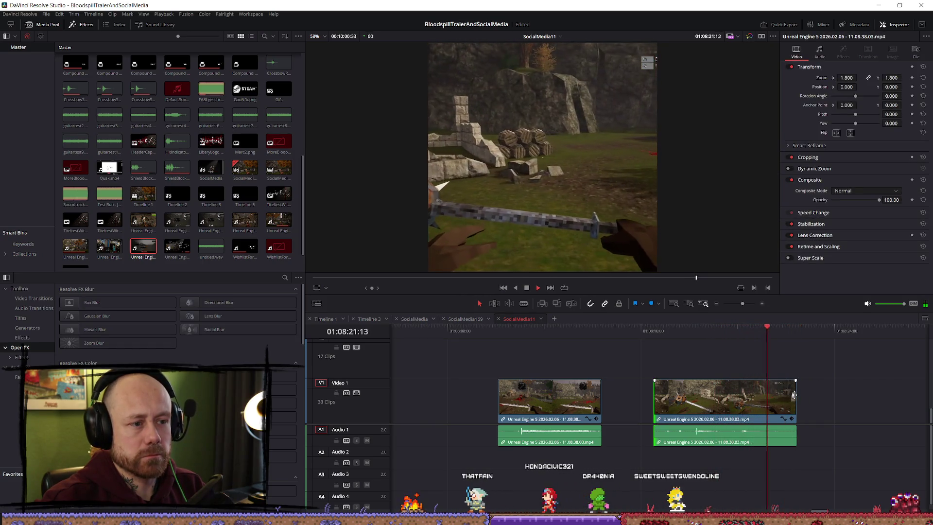
{"action": "left_click_drag", "start_coordinate": [794, 398], "coordinate": [780, 398]}
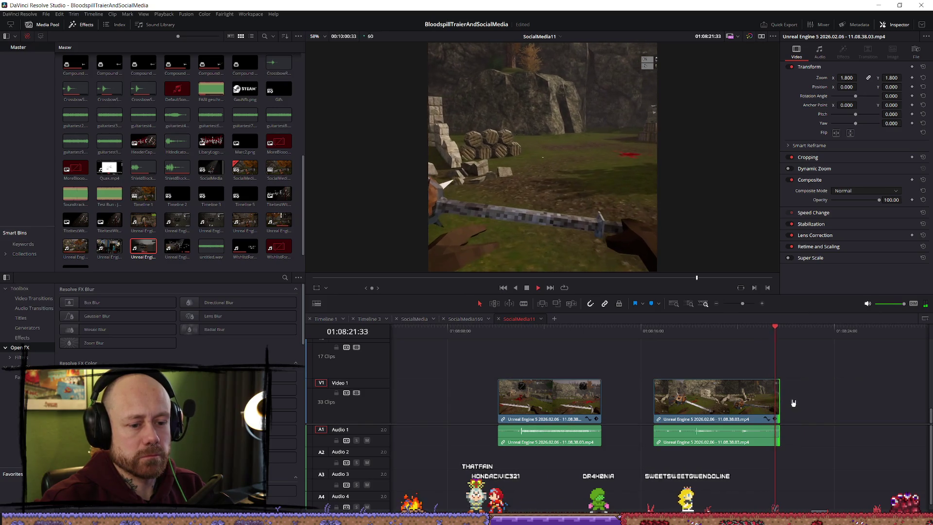
{"action": "left_click", "coordinate": [756, 335]}
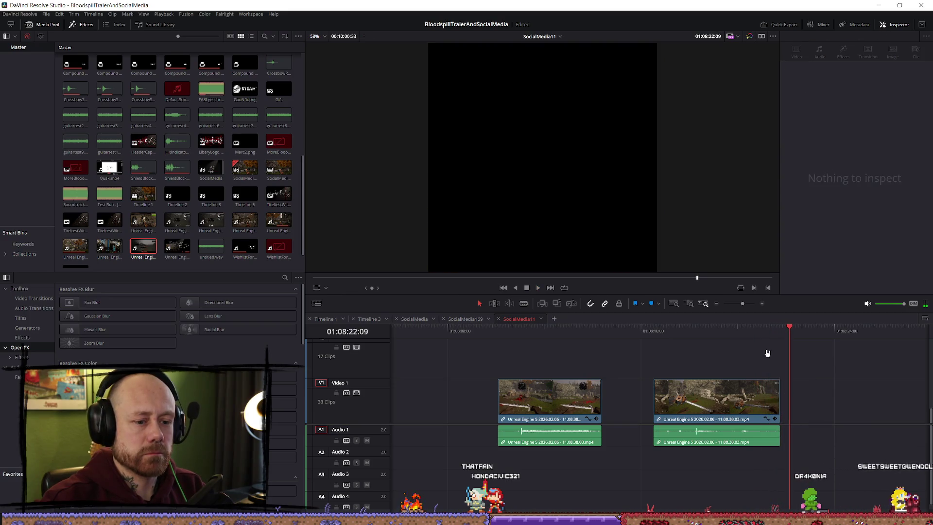
{"action": "left_click", "coordinate": [762, 333]}
{"action": "key", "text": "space"}
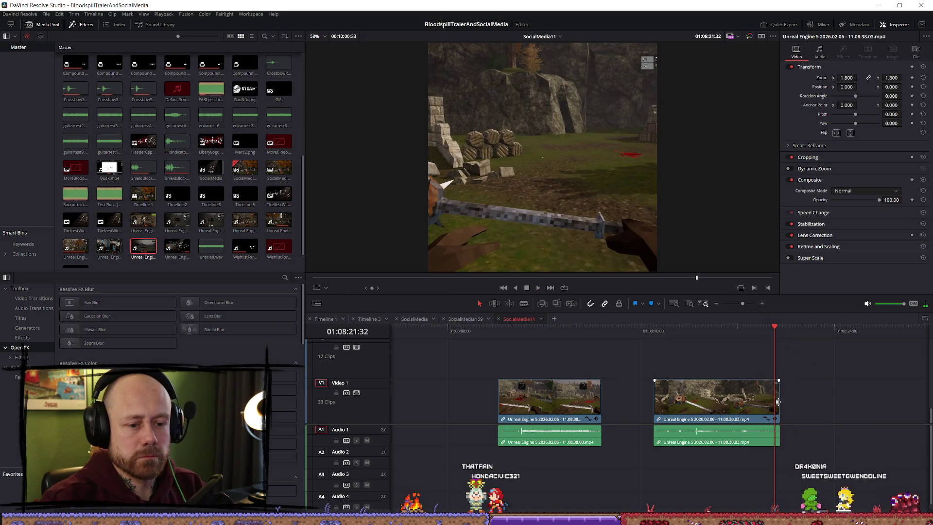
{"action": "left_click_drag", "start_coordinate": [778, 402], "coordinate": [773, 401]}
Step: Play the edited clips from the first clip's start in full-screen preview
{"action": "left_click", "coordinate": [495, 343]}
{"action": "key", "text": "space"}
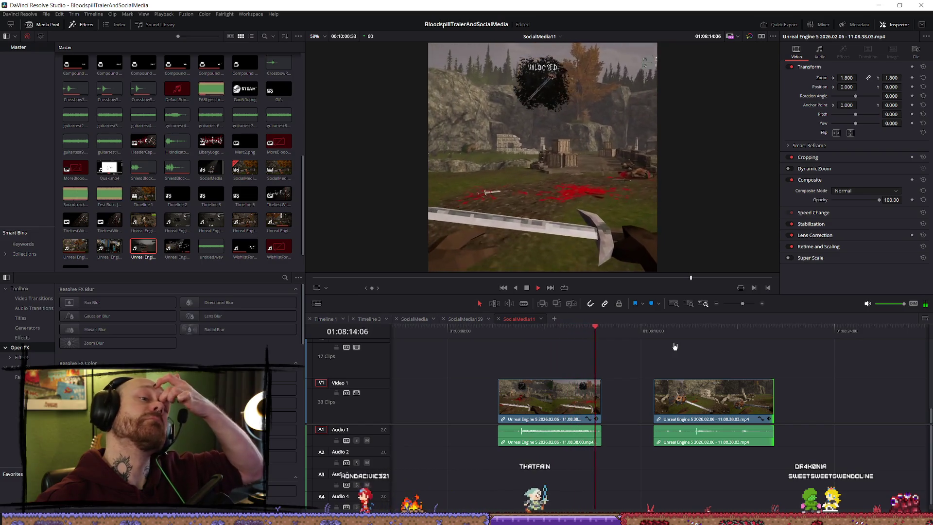
{"action": "left_click", "coordinate": [503, 327]}
{"action": "key", "text": "ctrl+f"}
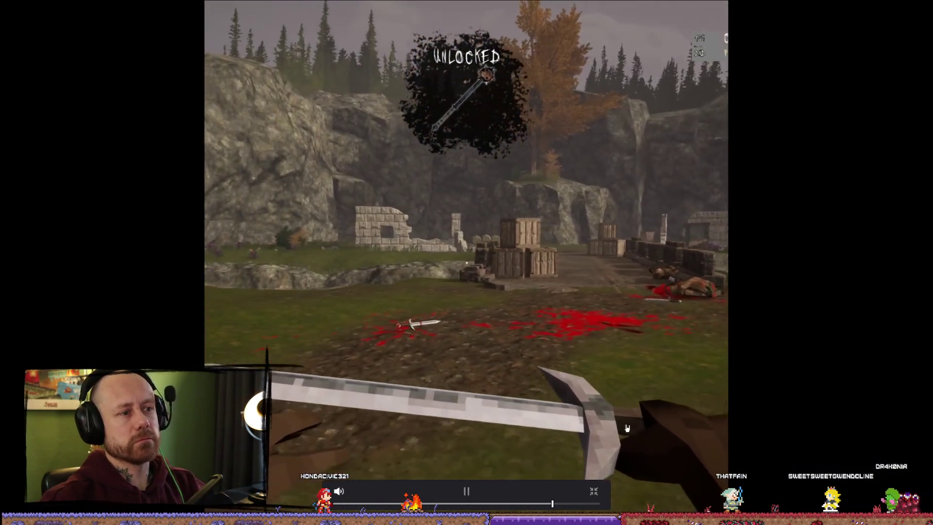
{"action": "key", "text": "Escape"}
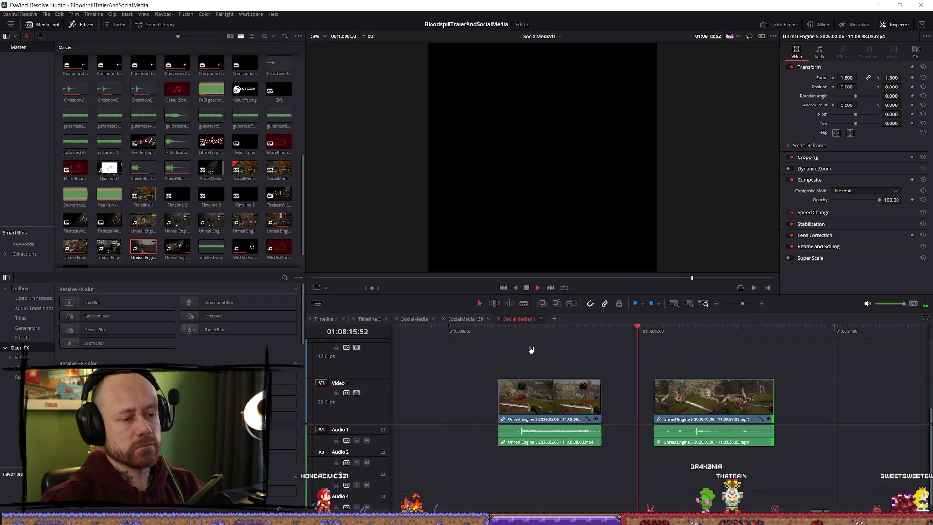
{"action": "key", "text": "ctrl+f"}
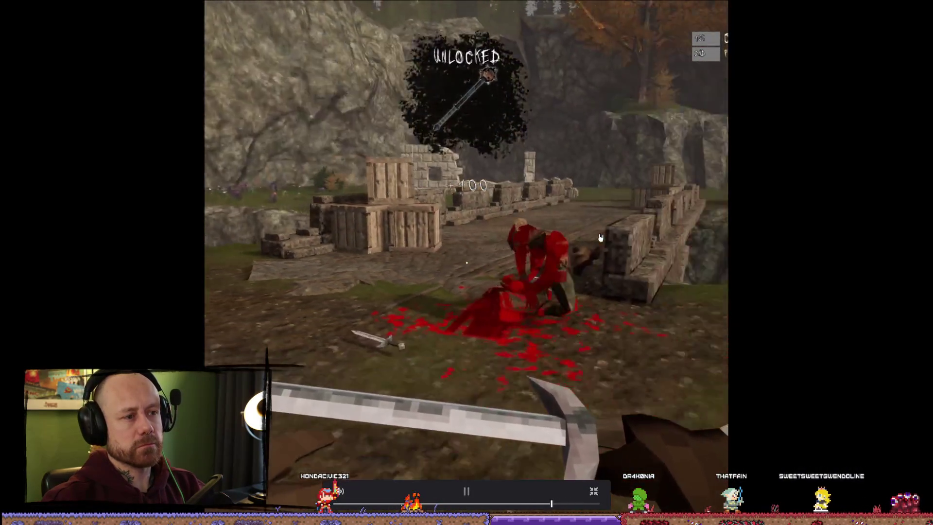
{"action": "key", "text": "Escape"}
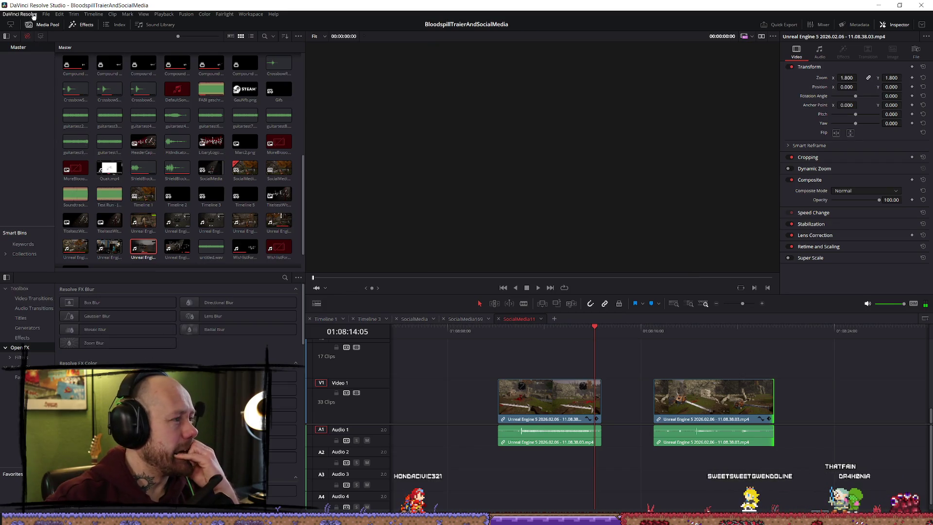
{"action": "left_click", "coordinate": [59, 14]}
{"action": "key", "text": "Escape"}
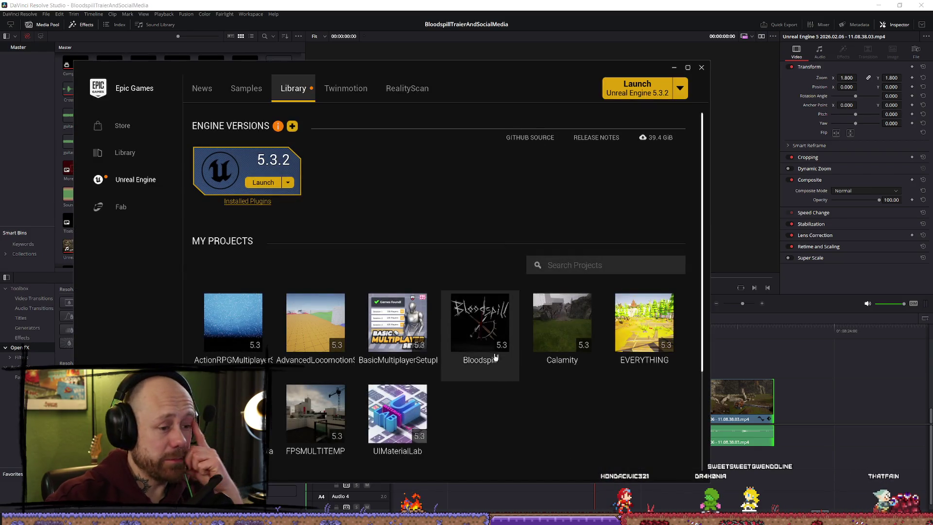
{"action": "double_click", "coordinate": [493, 324]}
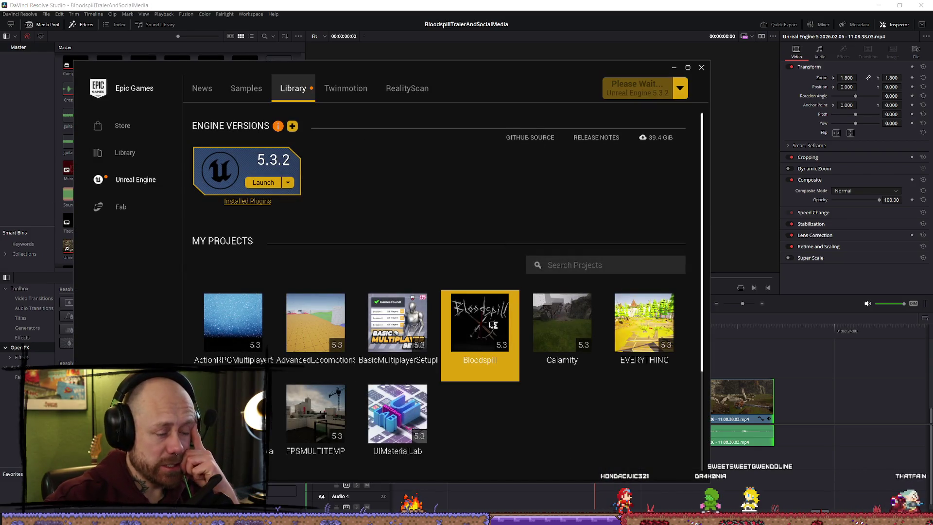
Step: Minimize the Epic Games Launcher while Bloodspill loads in Unreal Engine 5.3.2
{"action": "left_click", "coordinate": [704, 47]}
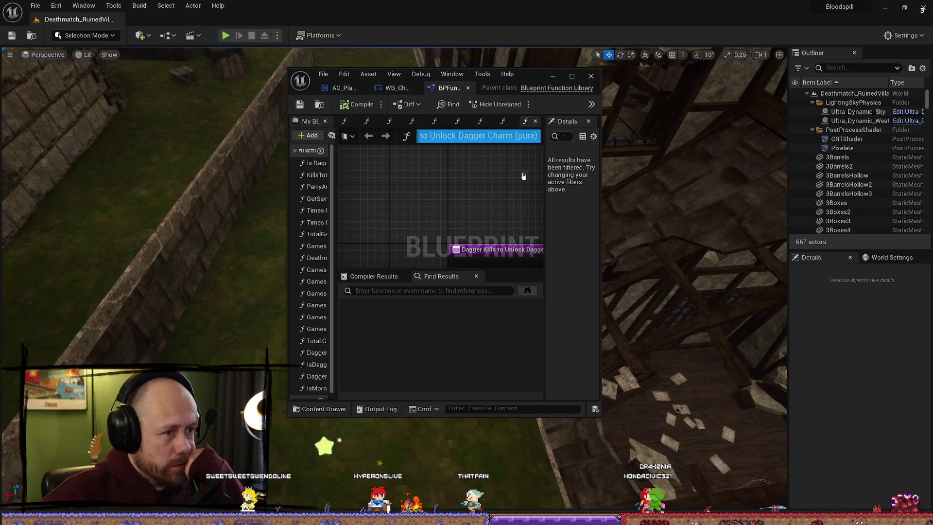
Step: Hide the Blueprint editor and launch a full-screen Play in Editor test of the level
{"action": "left_click", "coordinate": [572, 76]}
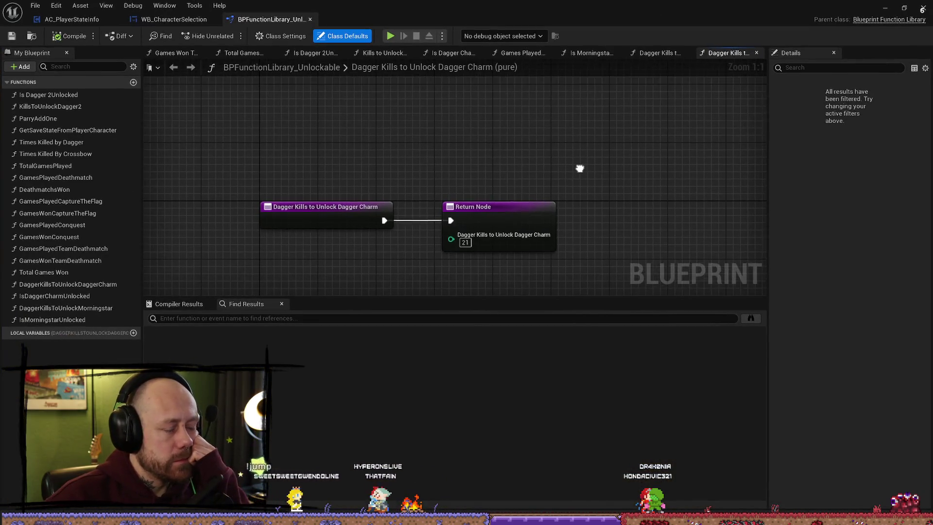
{"action": "left_click", "coordinate": [887, 9]}
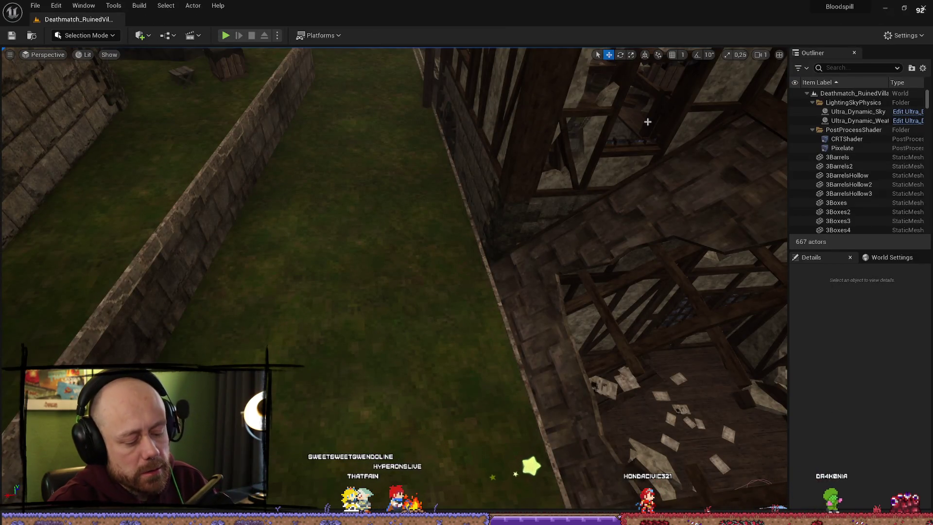
{"action": "key", "text": "alt+p"}
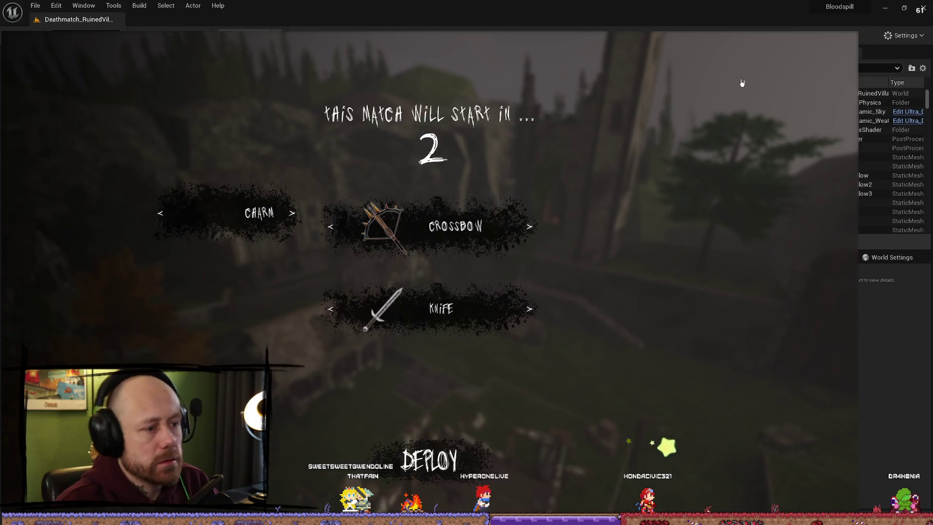
{"action": "key", "text": "F11"}
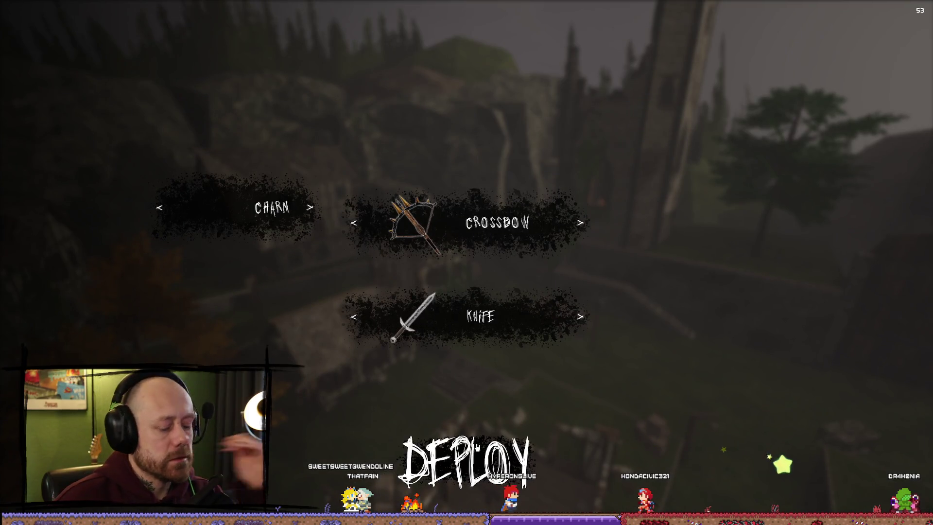
Step: Quit the match from the pause menu and confirm, returning to the main menu
{"action": "key", "text": "Escape"}
{"action": "left_click", "coordinate": [161, 194]}
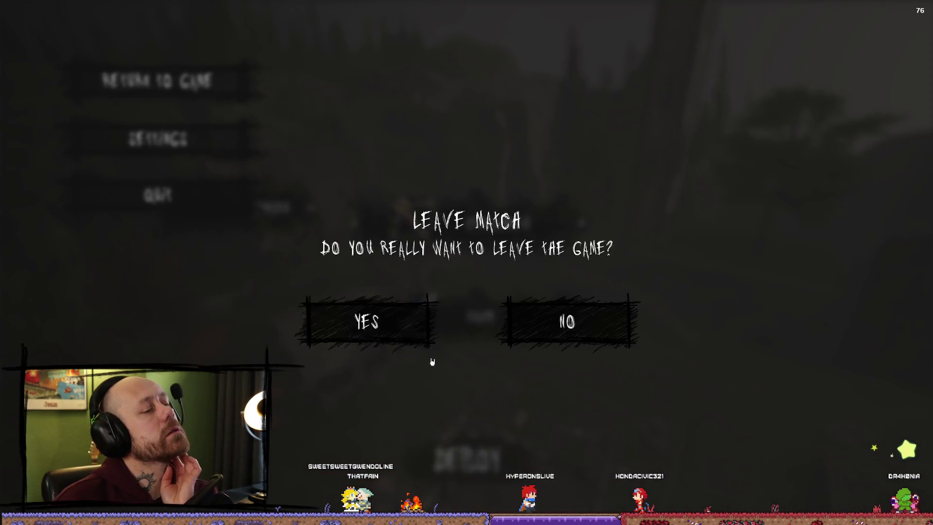
{"action": "left_click", "coordinate": [417, 334]}
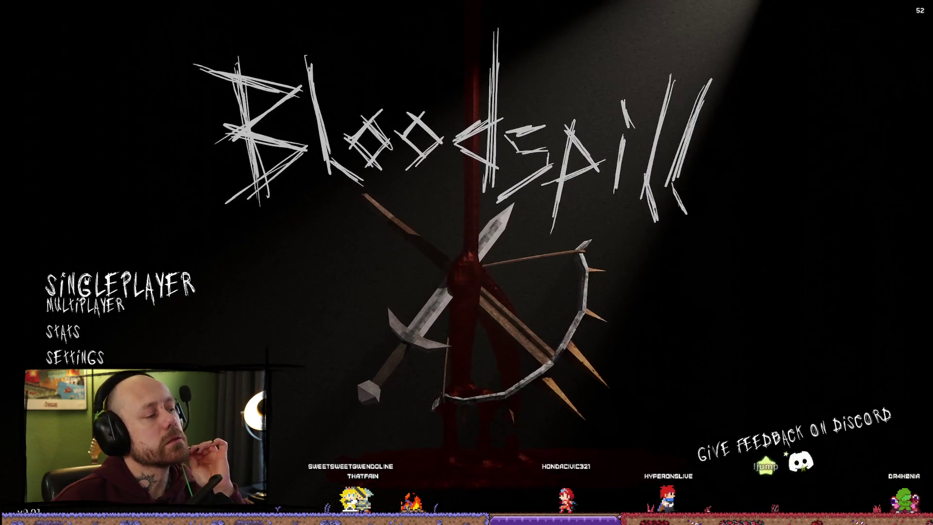
Step: Start a Singleplayer One V One match with 1 bot and begin recording gameplay with Alt+F9
{"action": "left_click", "coordinate": [92, 277]}
{"action": "left_click", "coordinate": [725, 201]}
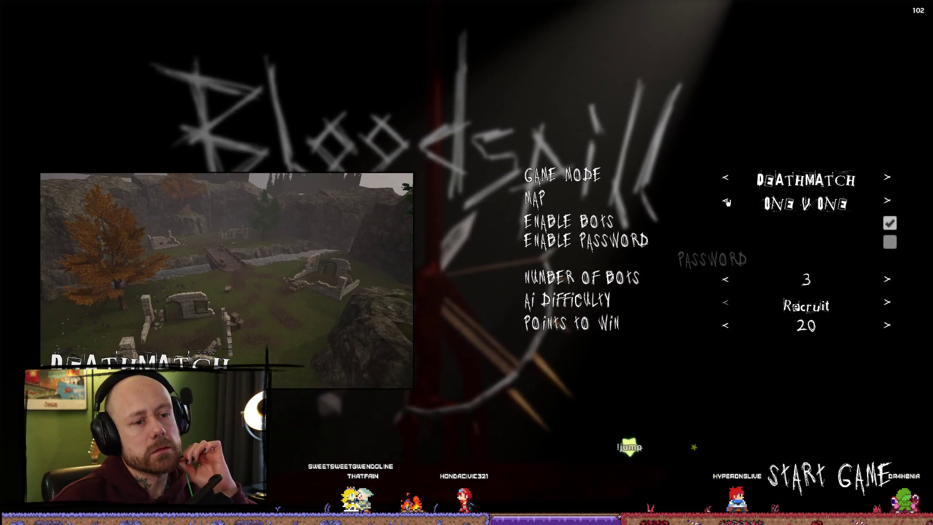
{"action": "left_click", "coordinate": [725, 279]}
{"action": "left_click", "coordinate": [725, 280]}
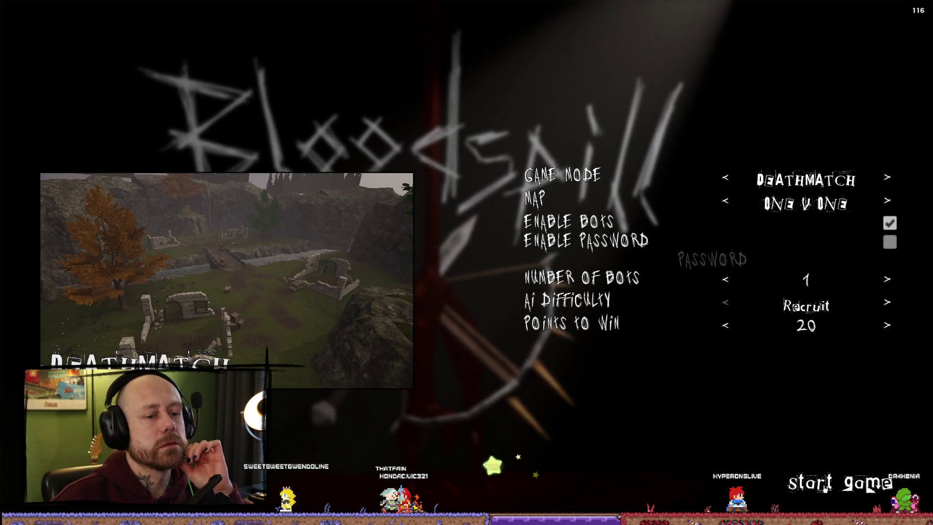
{"action": "left_click", "coordinate": [868, 488]}
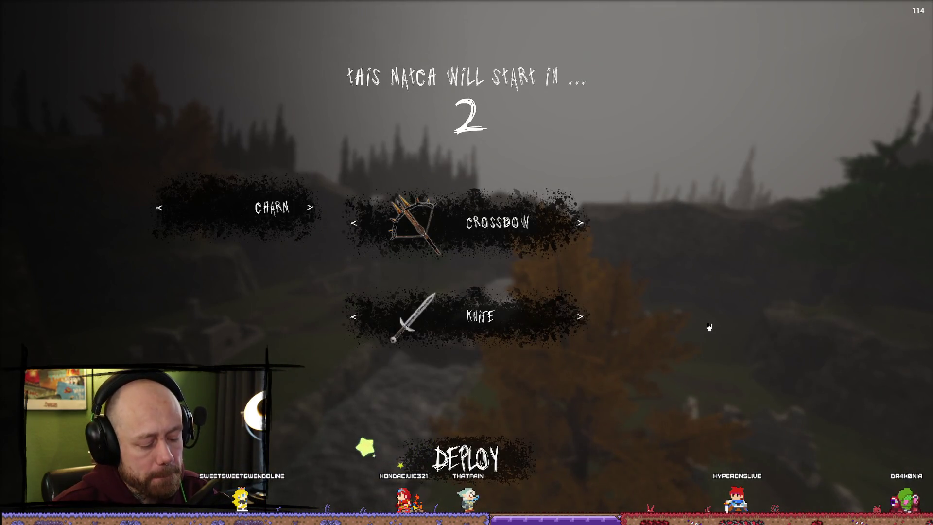
{"action": "key", "text": "alt+F9"}
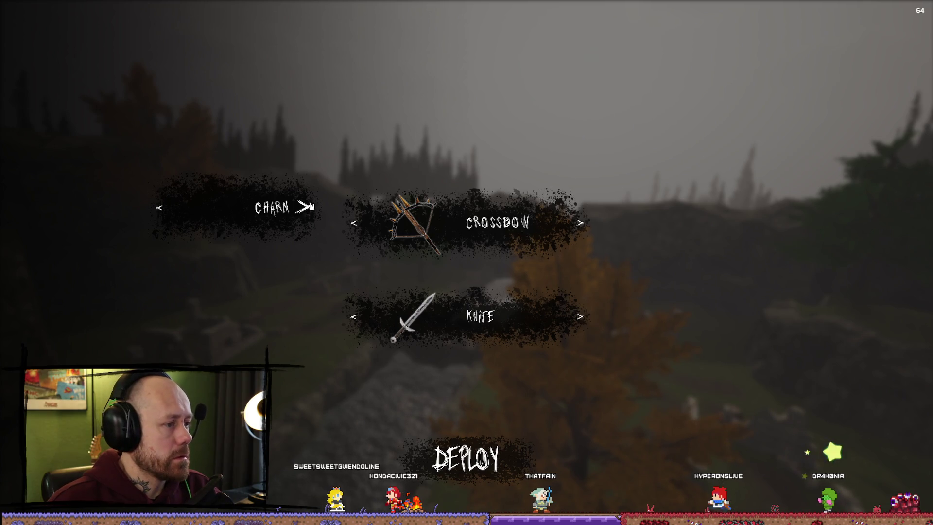
Step: Cycle through the charm slot options, leaving it empty
{"action": "left_click", "coordinate": [303, 212]}
{"action": "left_click", "coordinate": [303, 212]}
{"action": "left_click", "coordinate": [303, 212]}
{"action": "left_click", "coordinate": [304, 209]}
{"action": "left_click", "coordinate": [304, 208]}
{"action": "left_click", "coordinate": [303, 208]}
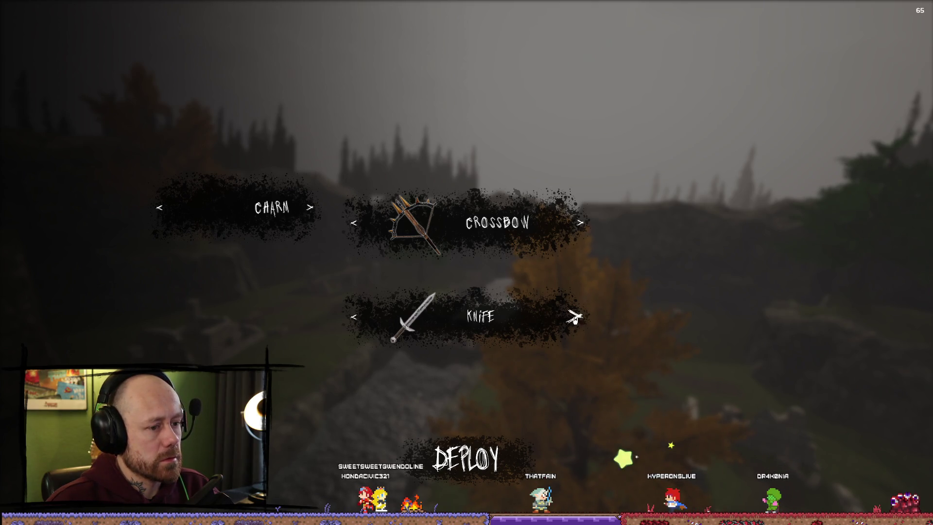
Step: Switch the knife slot to the spiked mace, deploy, then end the test and minimize Unreal Editor
{"action": "left_click", "coordinate": [575, 317]}
{"action": "left_click", "coordinate": [577, 318]}
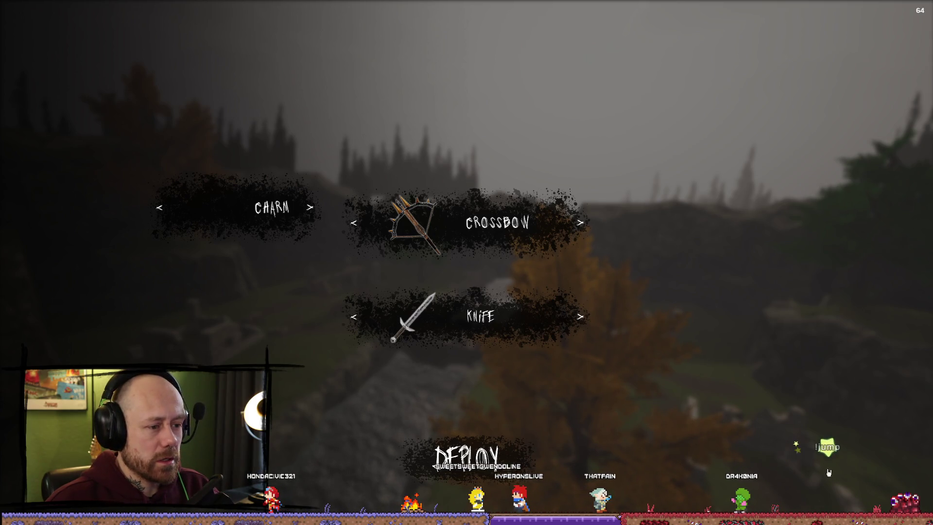
{"action": "left_click", "coordinate": [580, 317]}
{"action": "left_click", "coordinate": [581, 317]}
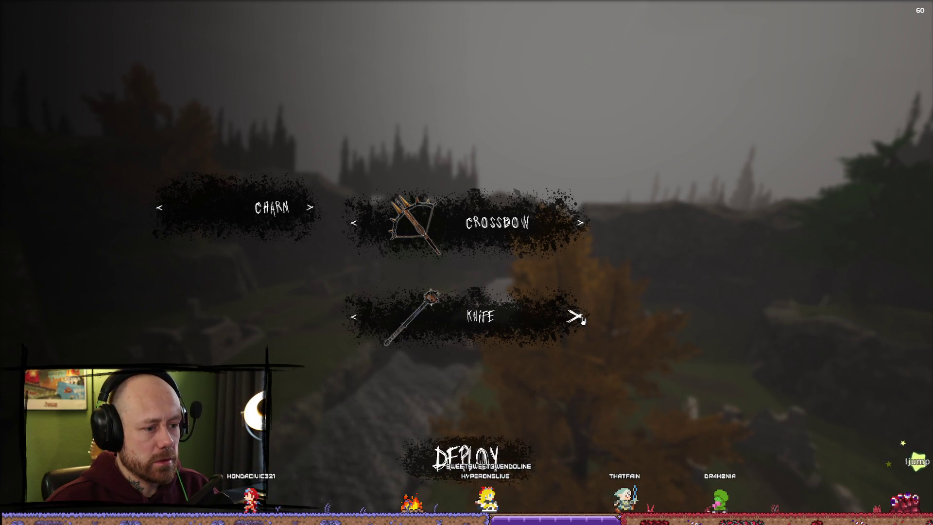
{"action": "left_click", "coordinate": [464, 462]}
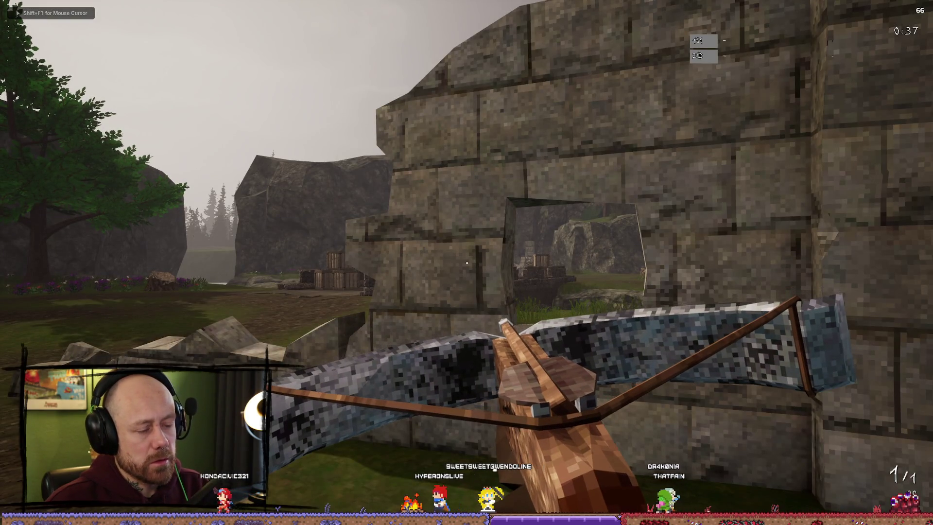
{"action": "key", "text": "Escape"}
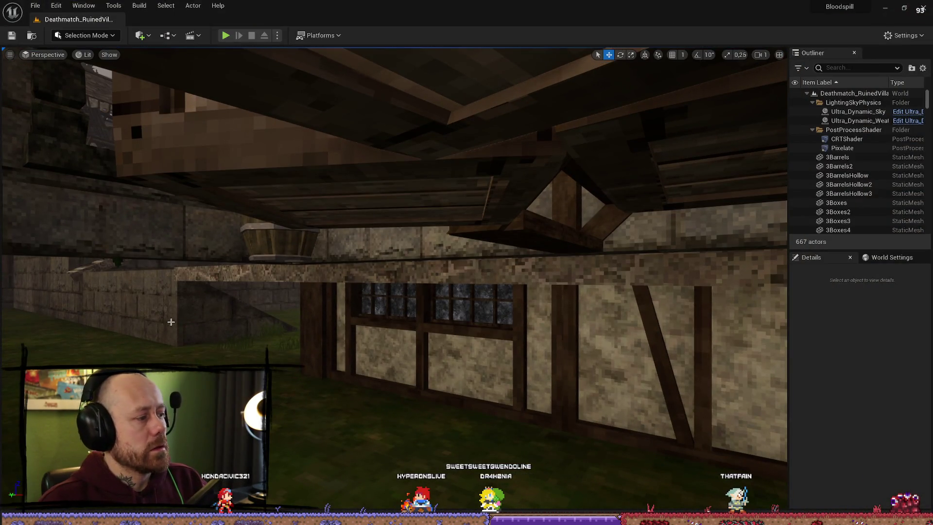
{"action": "left_click", "coordinate": [891, 11]}
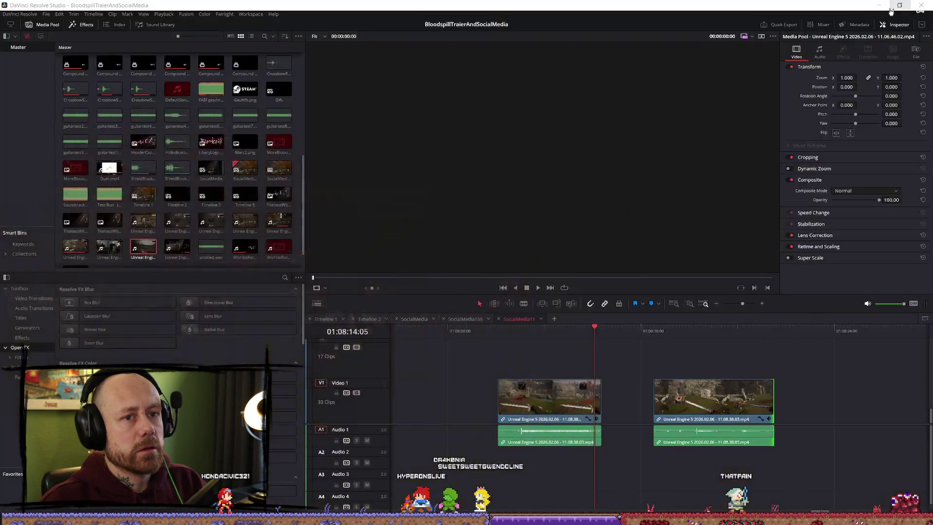
Step: Save the gameplay recording with Alt+F10 and add it to the end of the SocialMedia11 timeline
{"action": "left_click", "coordinate": [920, 9]}
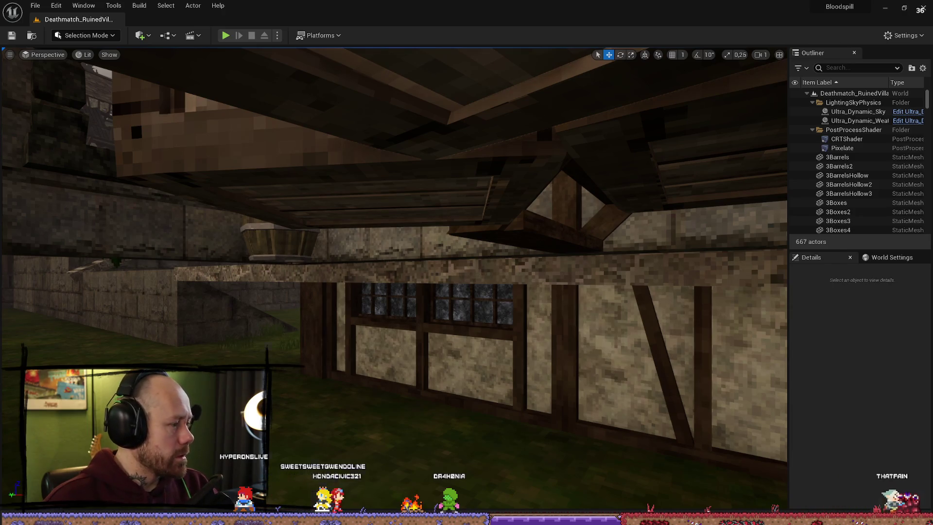
{"action": "key", "text": "alt+Tab"}
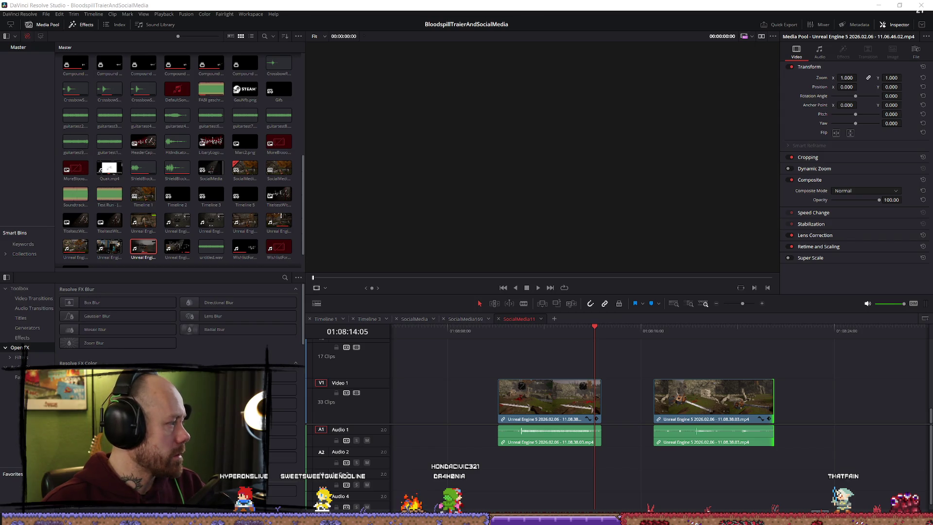
{"action": "key", "text": "alt+F10"}
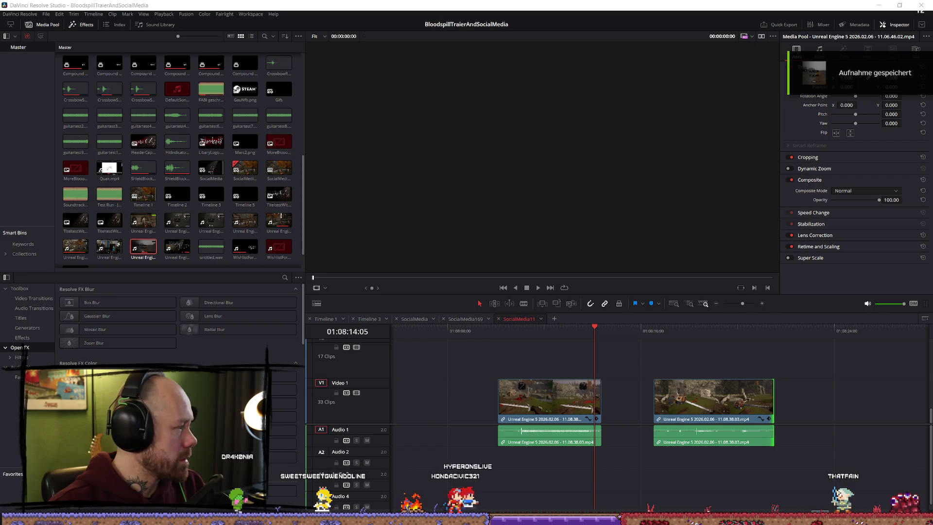
{"action": "left_click_drag", "start_coordinate": [408, 438], "coordinate": [826, 413]}
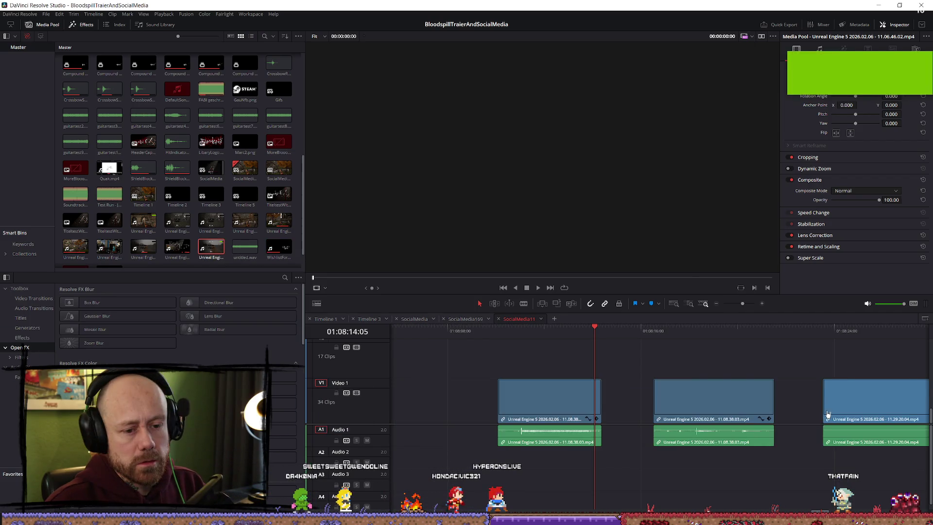
{"action": "scroll", "coordinate": [785, 414], "scroll_direction": "down", "scroll_amount": 5}
{"action": "scroll", "coordinate": [784, 415], "scroll_direction": "up", "scroll_amount": 10}
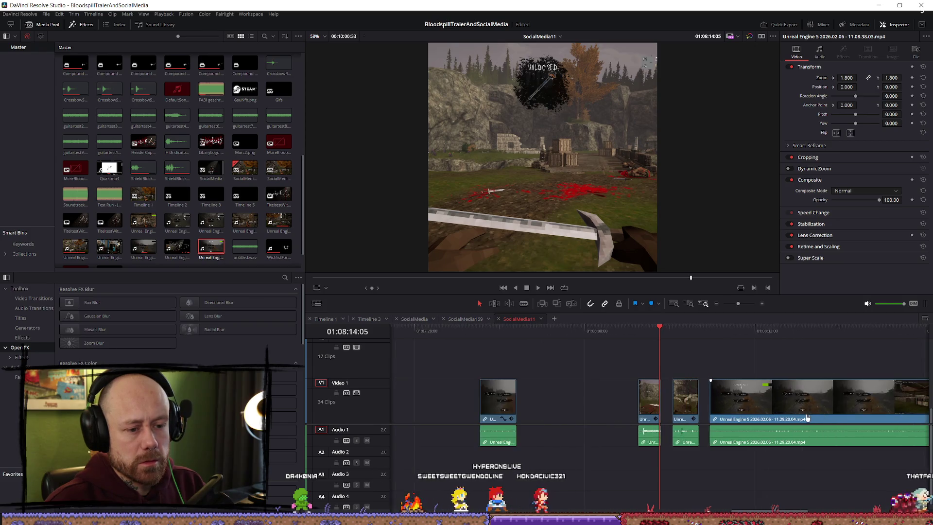
{"action": "scroll", "coordinate": [808, 417], "scroll_direction": "up", "scroll_amount": 1}
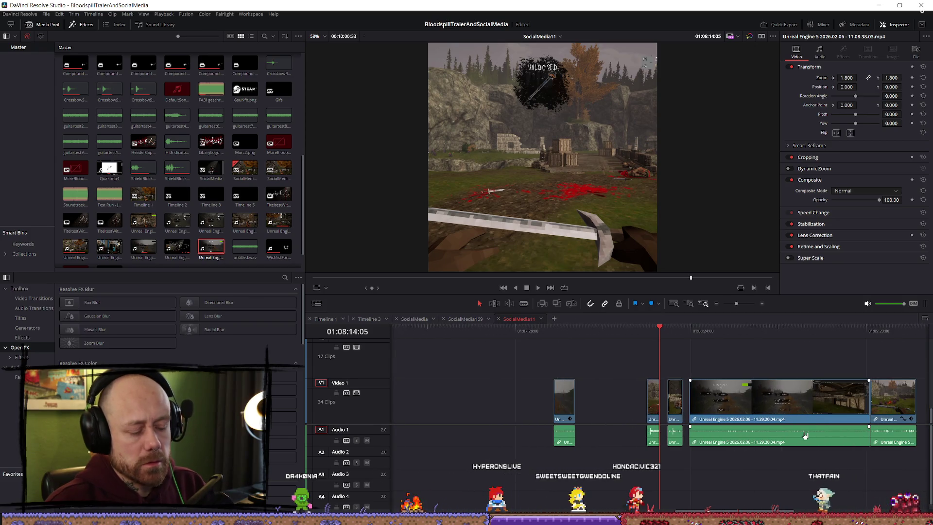
Step: Undo and redo adding the recording, then put the playhead on the new clip
{"action": "key", "text": "ctrl+z"}
{"action": "scroll", "coordinate": [805, 435], "scroll_direction": "right", "scroll_amount": 5}
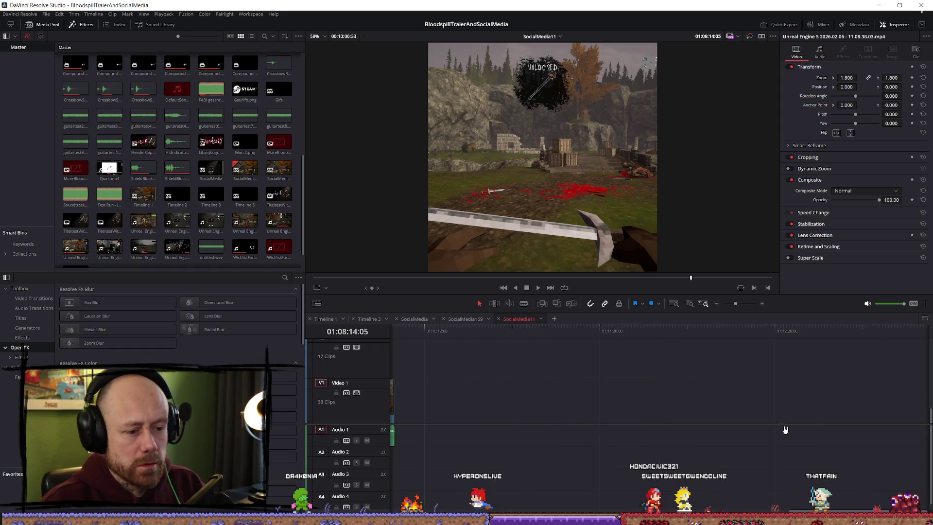
{"action": "key", "text": "ctrl+z"}
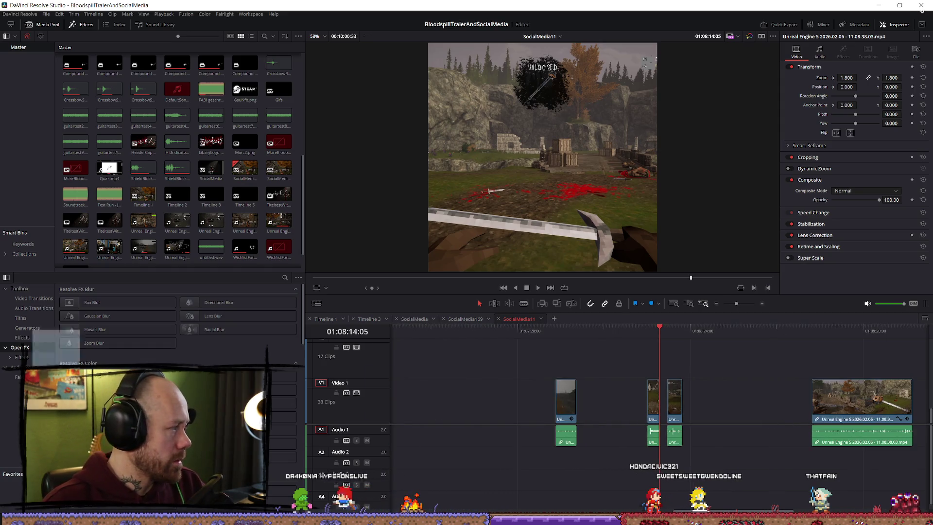
{"action": "key", "text": "ctrl+shift+z"}
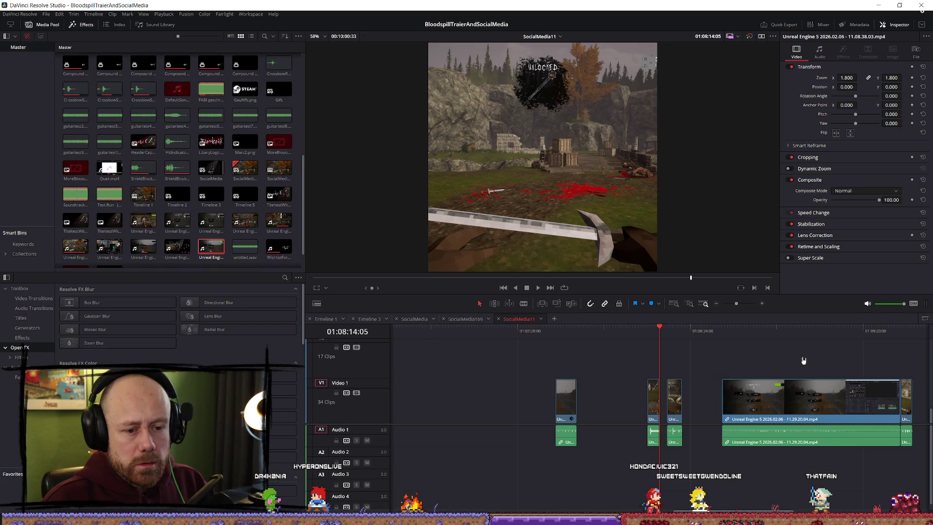
{"action": "left_click", "coordinate": [794, 345]}
Step: Trim the new clip's end, then delete the Unreal Engine clip, leaving a gap on V1
{"action": "mouse_move", "coordinate": [896, 396]}
{"action": "left_mouse_down"}
{"action": "mouse_move", "coordinate": [811, 395]}
{"action": "mouse_move", "coordinate": [866, 401]}
{"action": "left_mouse_up"}
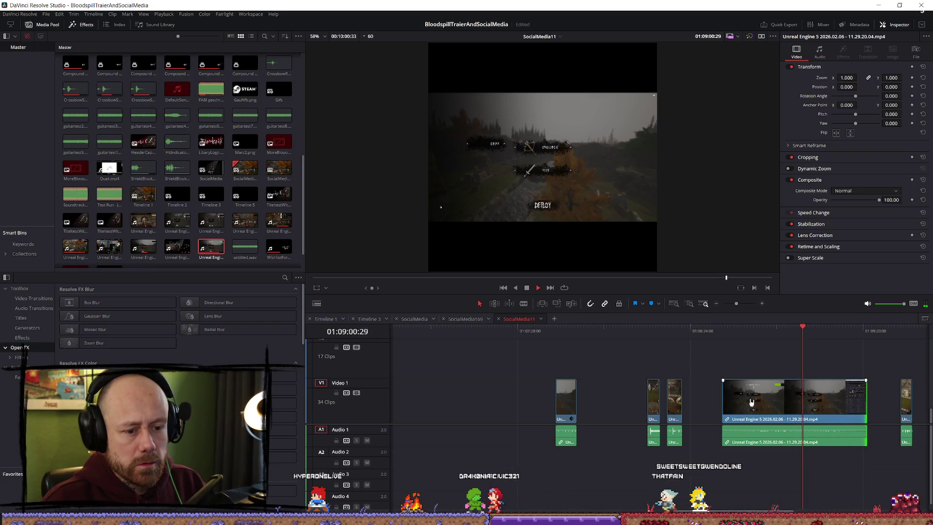
{"action": "key", "text": "Delete"}
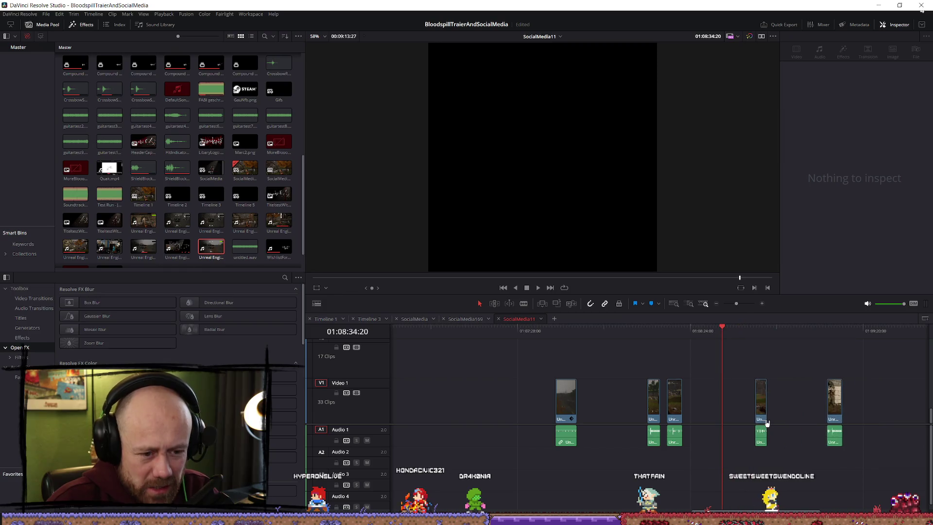
{"action": "key", "text": "ctrl+z"}
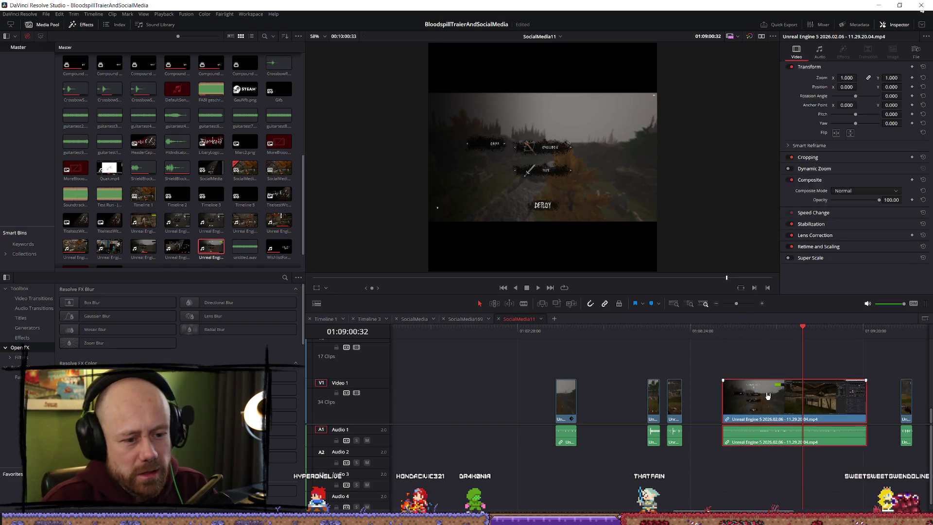
{"action": "key", "text": "BackSpace"}
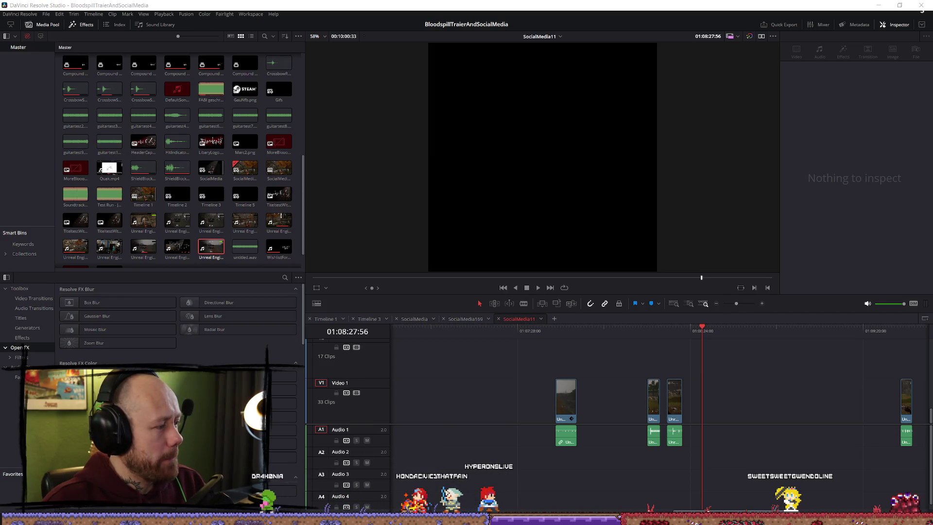
{"action": "key", "text": "alt+Tab"}
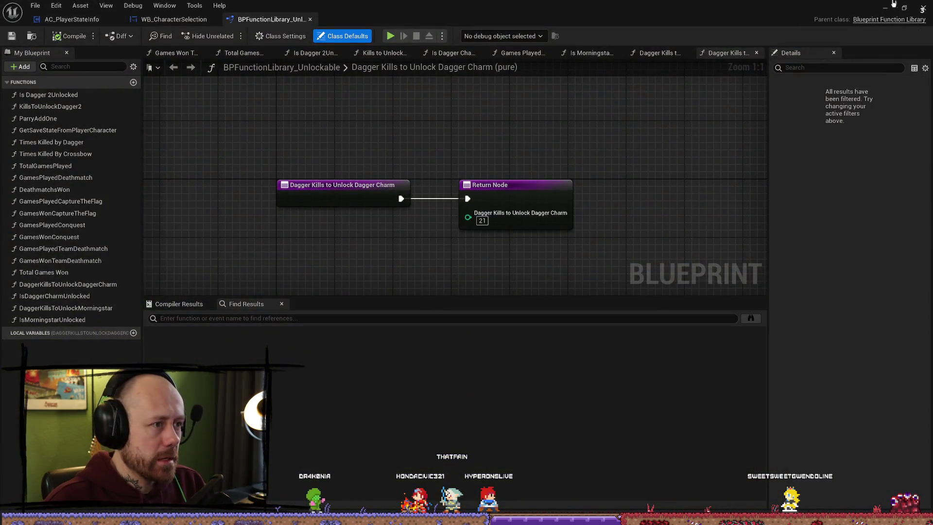
Step: Hide the Blueprint editor, start a Play in Editor test, and quit the match to the main menu
{"action": "left_click", "coordinate": [892, 4]}
{"action": "key", "text": "alt+p"}
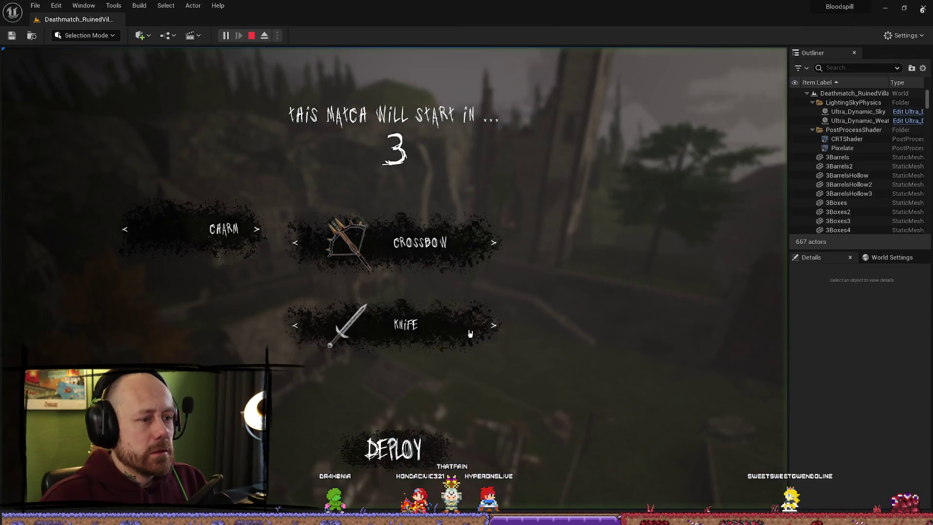
{"action": "key", "text": "Escape"}
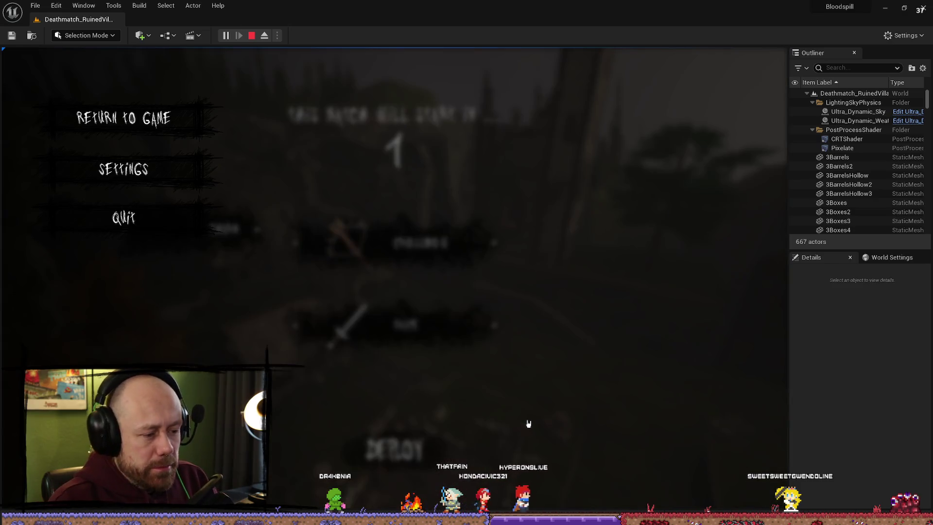
{"action": "left_click", "coordinate": [131, 223]}
{"action": "left_click", "coordinate": [355, 288]}
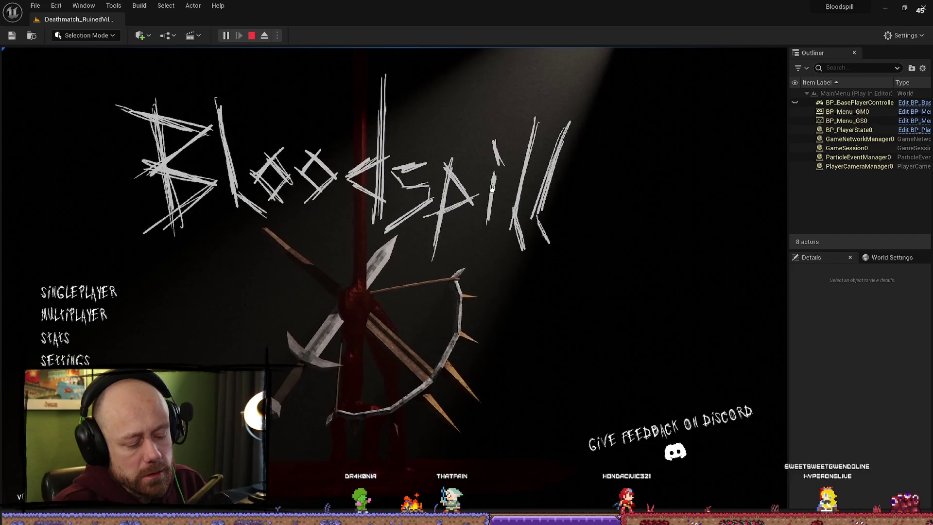
Step: Start a Singleplayer One V One match with 1 bot, cycle the sidearm slot, and deploy
{"action": "left_click", "coordinate": [131, 296]}
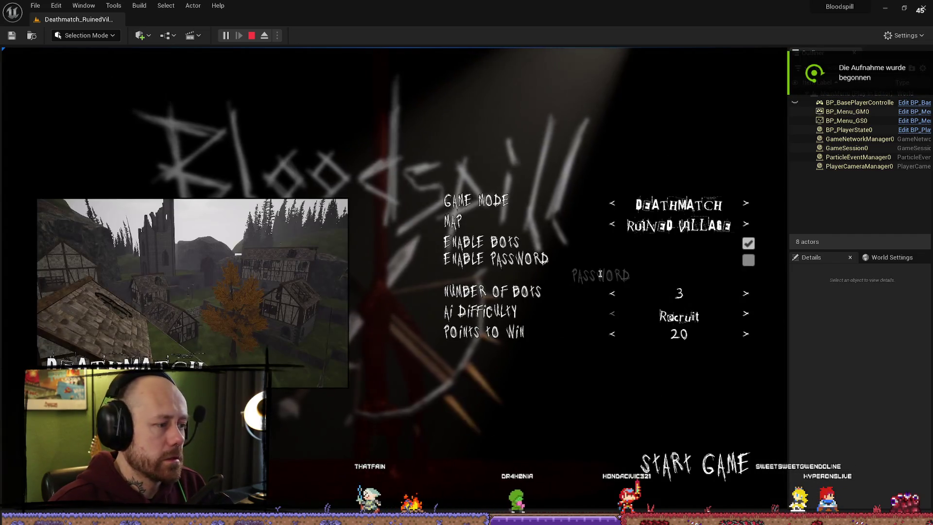
{"action": "left_click", "coordinate": [612, 224]}
{"action": "left_click", "coordinate": [612, 293]}
{"action": "left_click", "coordinate": [612, 293]}
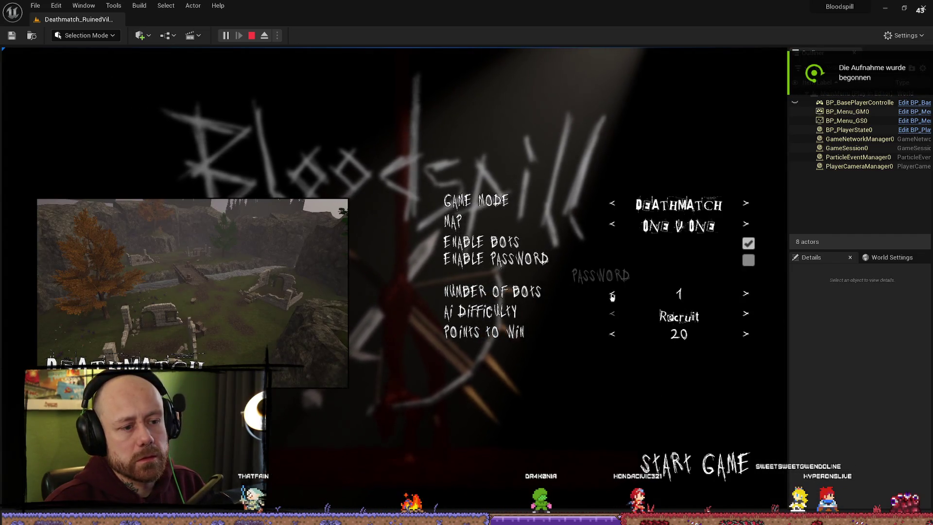
{"action": "left_click", "coordinate": [700, 464]}
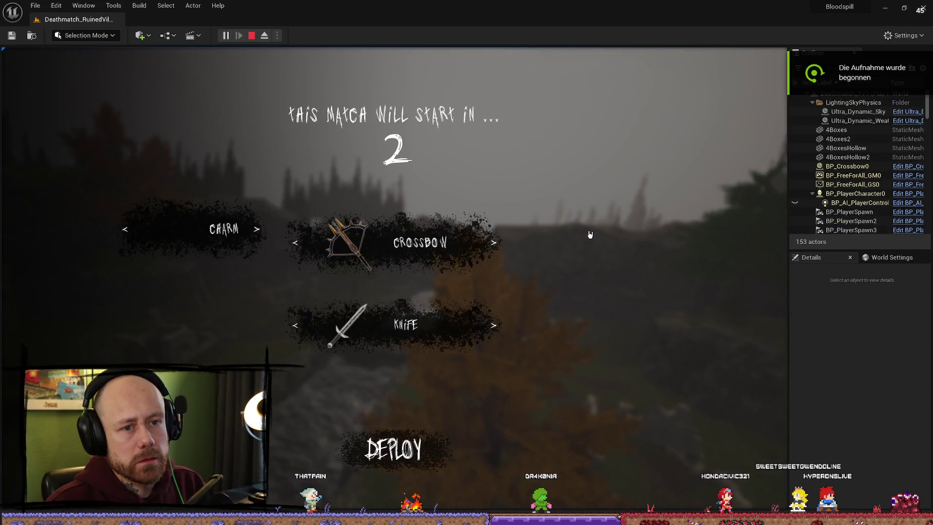
{"action": "key", "text": "F11"}
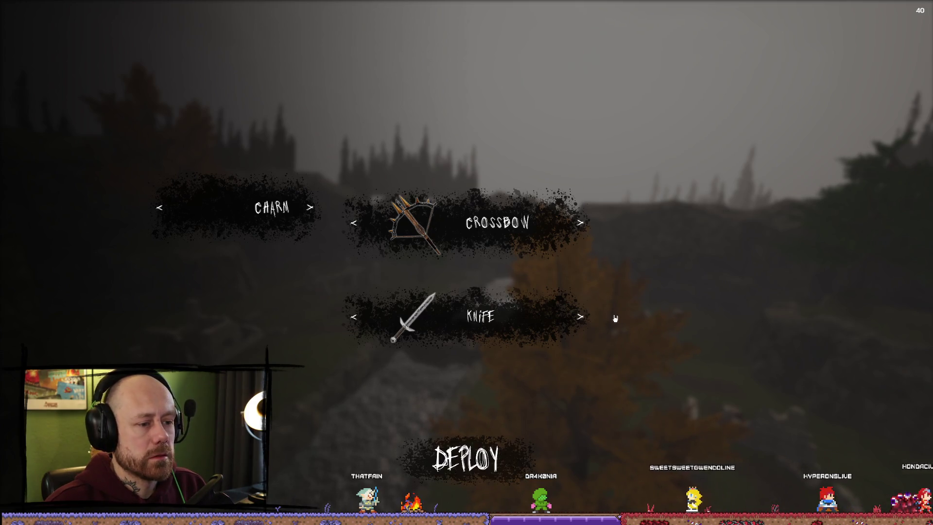
{"action": "left_click", "coordinate": [586, 323]}
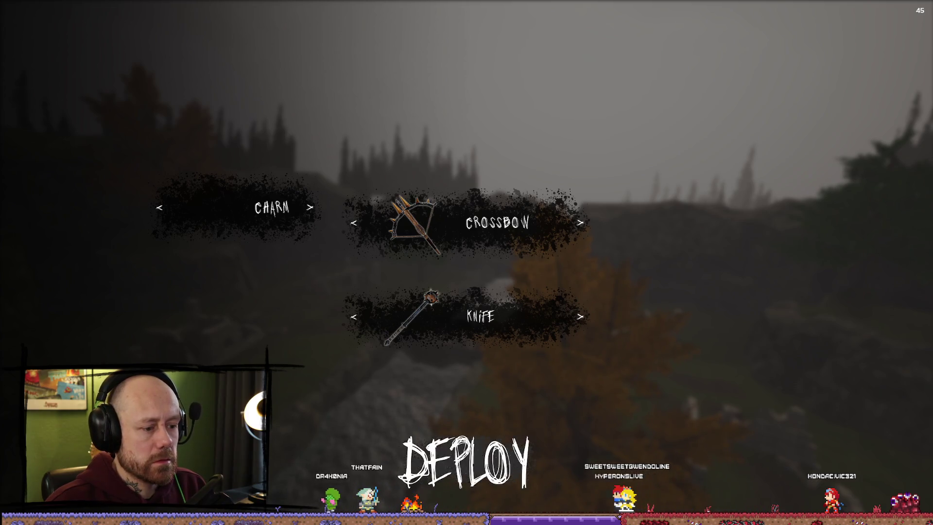
{"action": "left_click", "coordinate": [466, 458]}
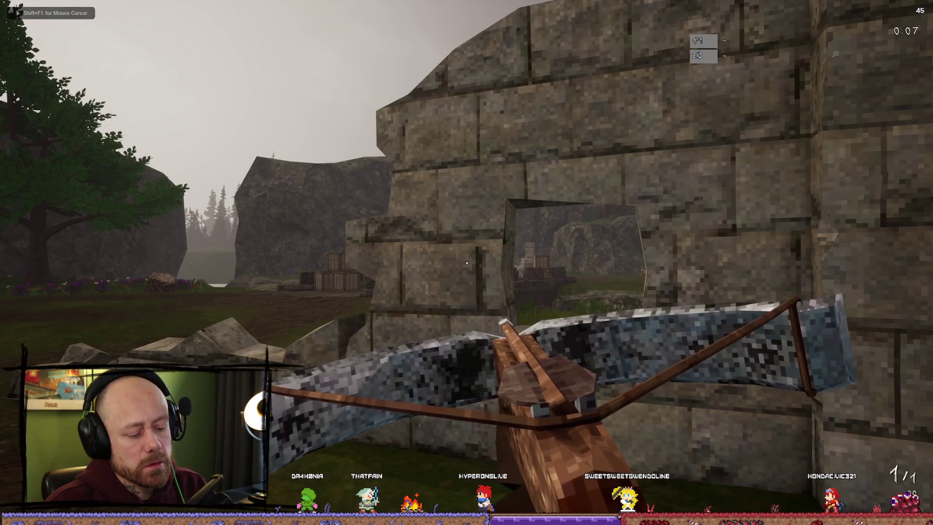
Step: Quit the current match to the main menu after one cancelled attempt
{"action": "key", "text": "Escape"}
{"action": "left_click", "coordinate": [157, 249]}
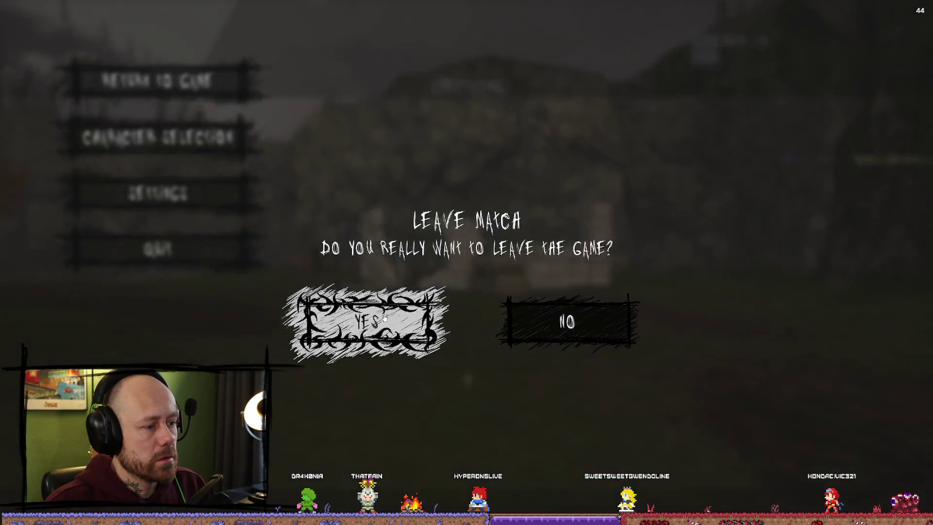
{"action": "left_click", "coordinate": [595, 325]}
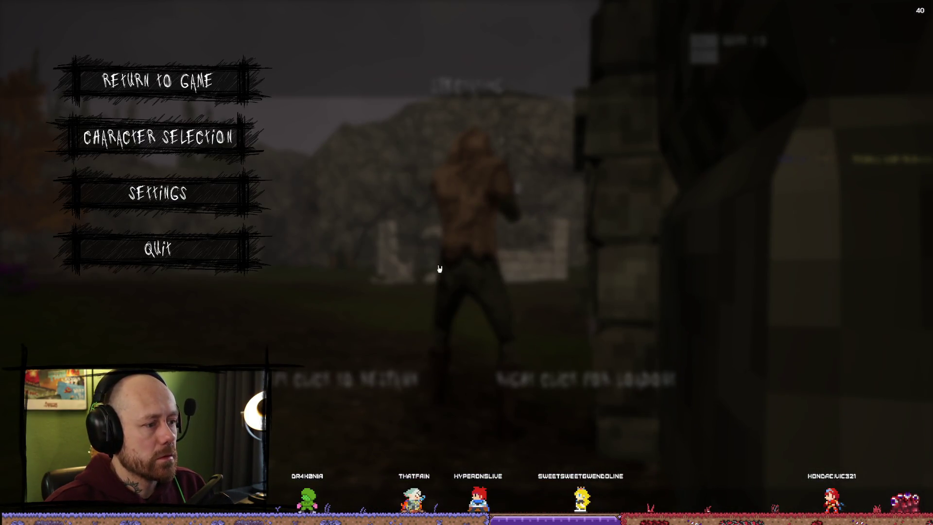
{"action": "key", "text": "Escape"}
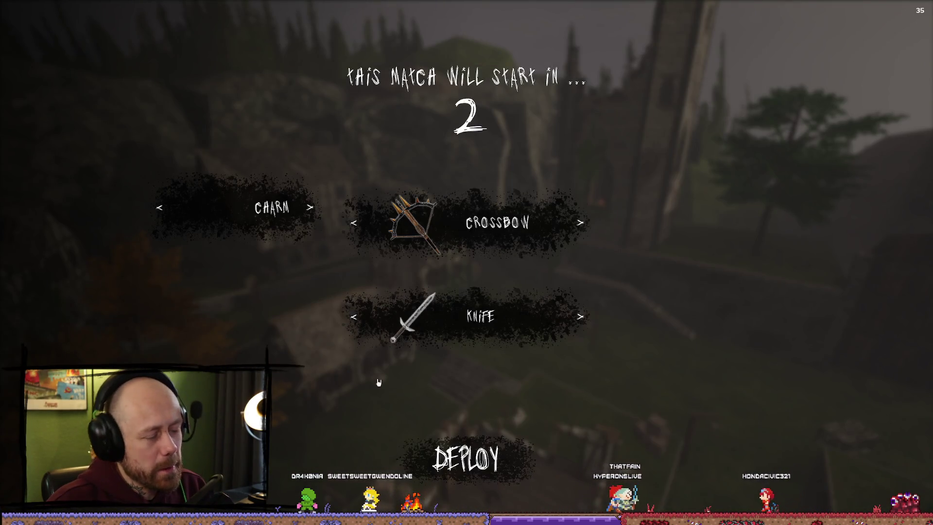
{"action": "key", "text": "Escape"}
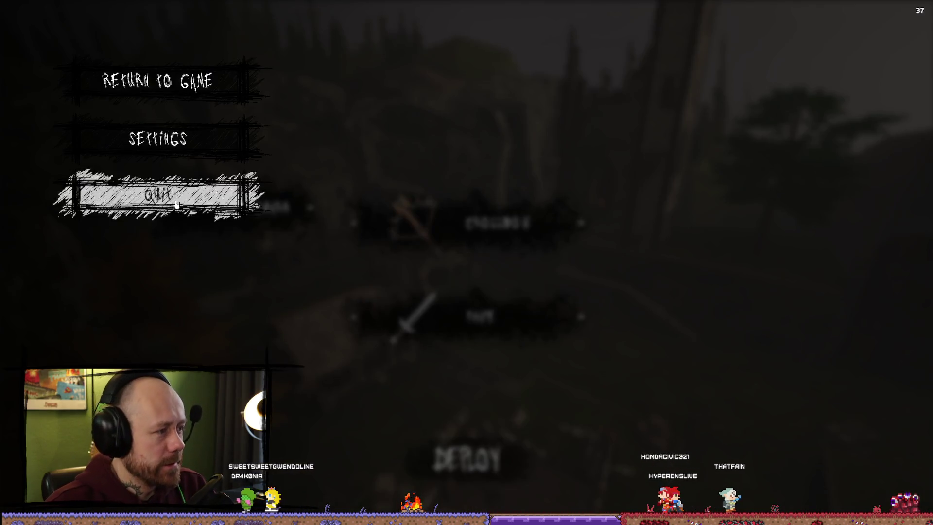
{"action": "left_click", "coordinate": [157, 194]}
{"action": "left_click", "coordinate": [392, 322]}
Step: Start a Multiplayer Deathmatch on One V One with 0 bots
{"action": "left_click", "coordinate": [92, 290]}
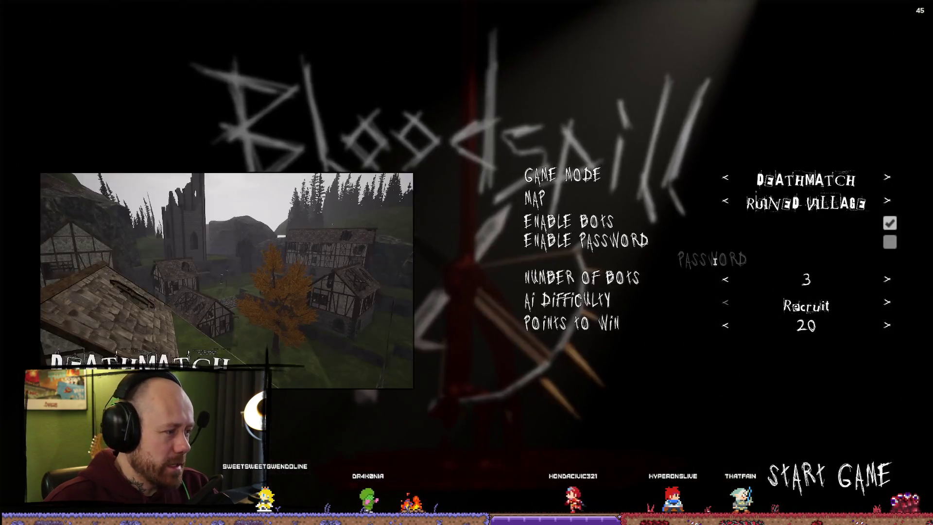
{"action": "left_click", "coordinate": [725, 177]}
{"action": "left_click", "coordinate": [725, 177]}
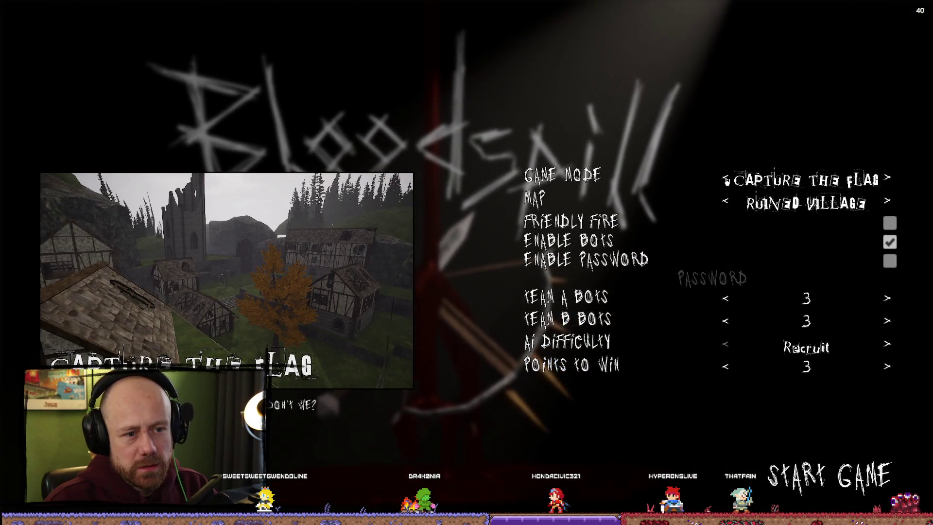
{"action": "left_click", "coordinate": [725, 178]}
{"action": "left_click", "coordinate": [725, 202]}
{"action": "left_click", "coordinate": [725, 178]}
{"action": "left_click", "coordinate": [725, 201]}
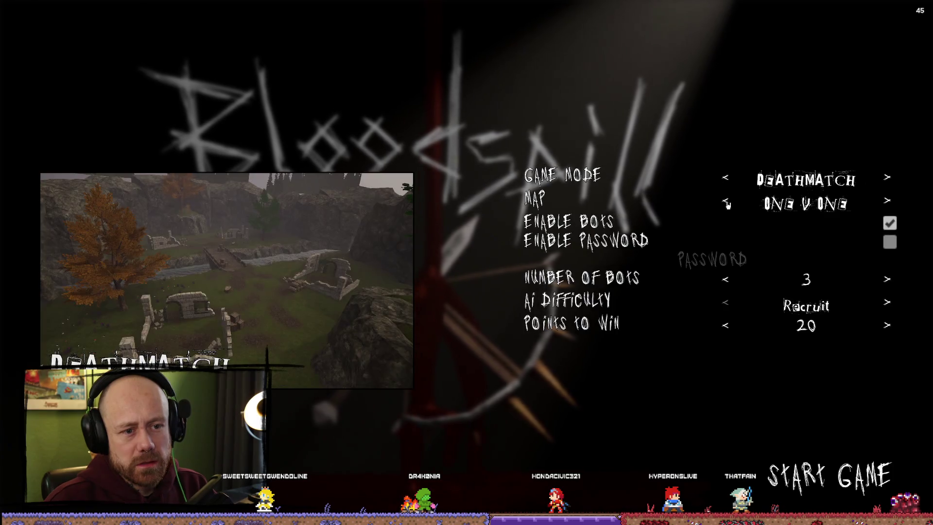
{"action": "left_click", "coordinate": [724, 281]}
{"action": "left_click", "coordinate": [724, 282]}
{"action": "left_click", "coordinate": [724, 281]}
{"action": "left_click", "coordinate": [829, 476]}
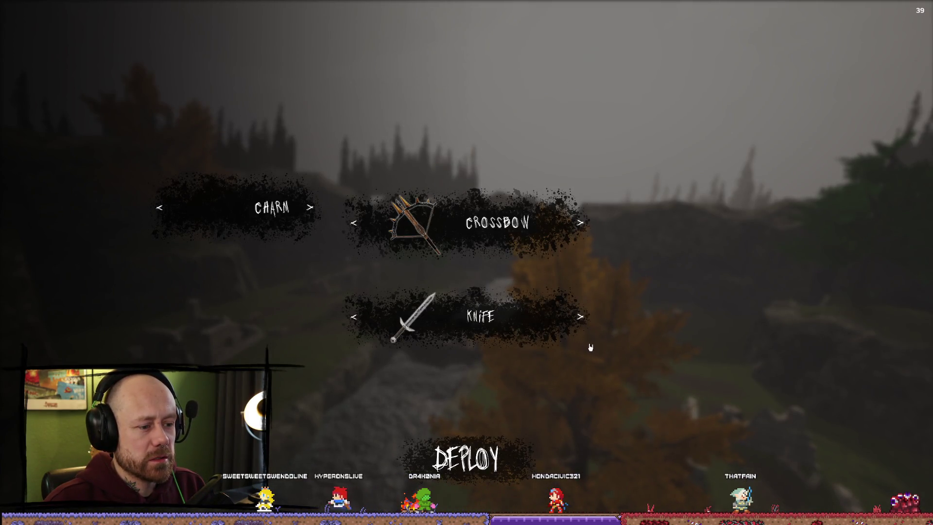
Step: Cycle the sidearm slot to the spiked mace, deploy, and end the play session
{"action": "left_click", "coordinate": [581, 317]}
{"action": "left_click", "coordinate": [581, 317]}
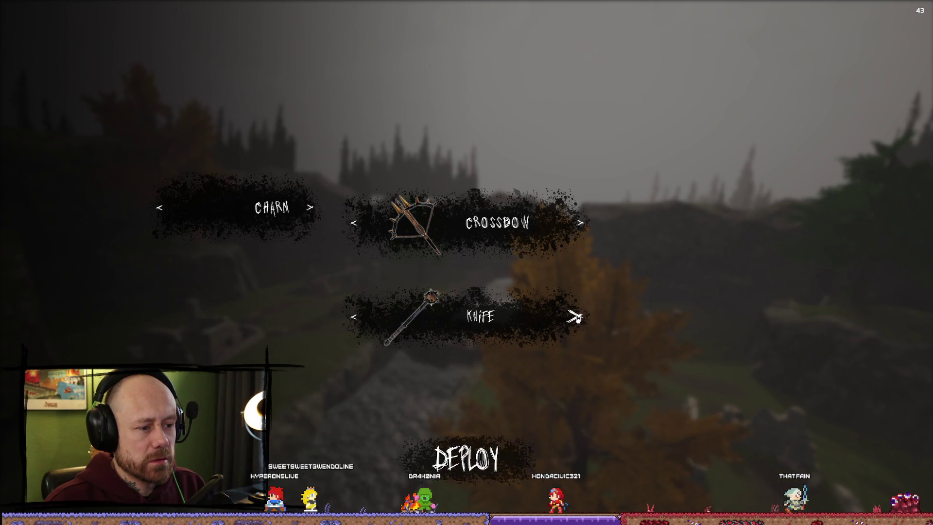
{"action": "left_click", "coordinate": [466, 458]}
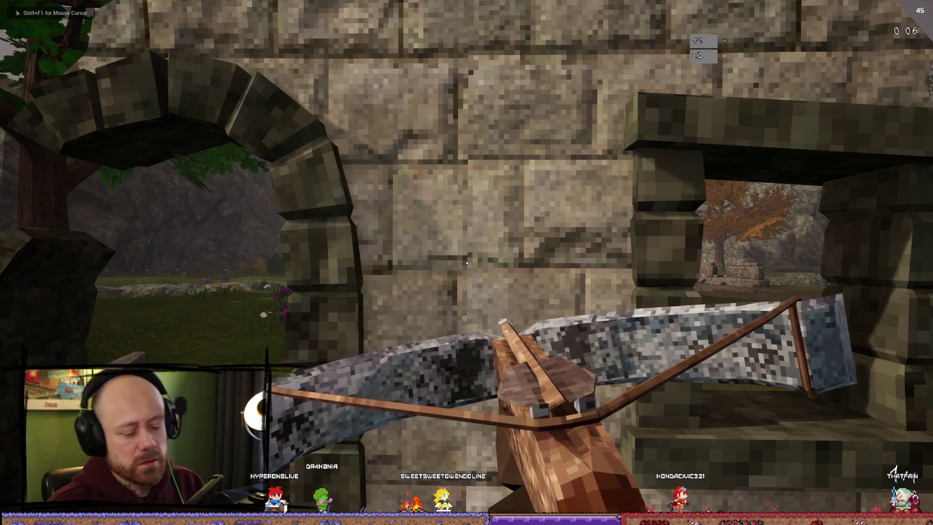
{"action": "key", "text": "Escape"}
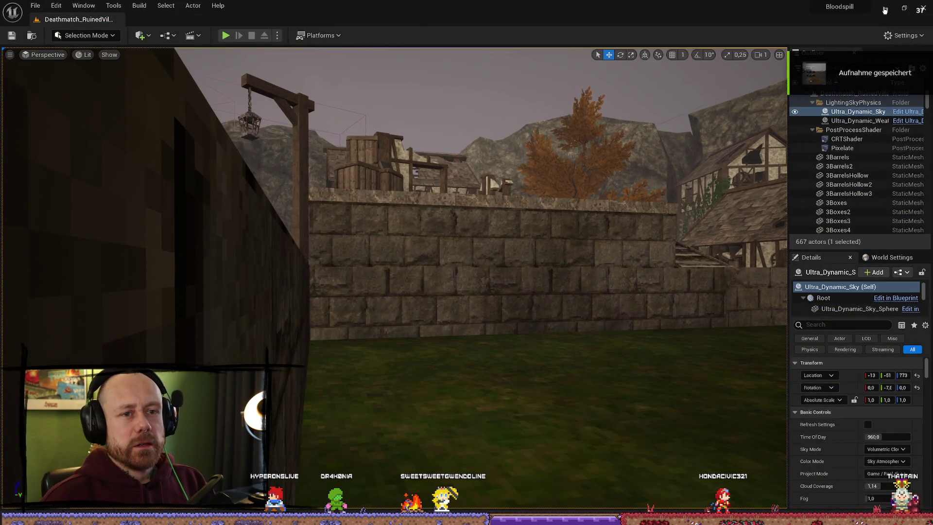
{"action": "left_click", "coordinate": [885, 10]}
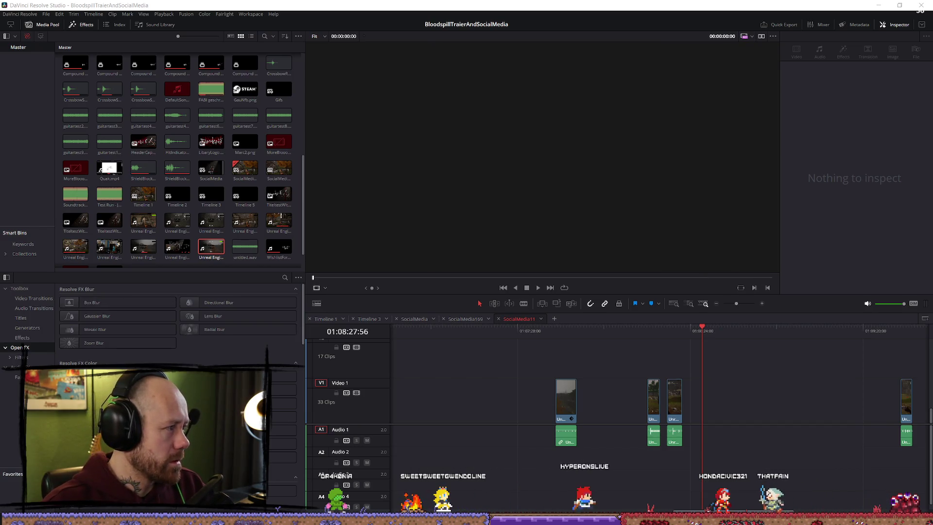
Step: Place the new Unreal Engine recording at the end of the timeline and play it
{"action": "mouse_move", "coordinate": [211, 247]}
{"action": "left_mouse_down"}
{"action": "mouse_move", "coordinate": [437, 340]}
{"action": "mouse_move", "coordinate": [590, 369]}
{"action": "mouse_move", "coordinate": [685, 374]}
{"action": "mouse_move", "coordinate": [765, 396]}
{"action": "left_mouse_up"}
{"action": "key", "text": "space"}
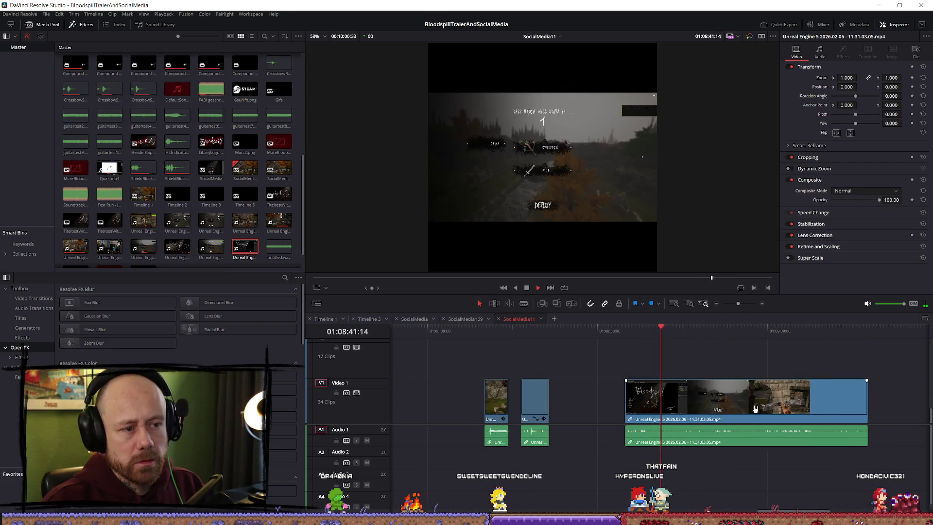
{"action": "key", "text": "space"}
Step: Set the clip's zoom to 1.800 and shift its image slightly right
{"action": "left_click_drag", "start_coordinate": [847, 78], "coordinate": [869, 77]}
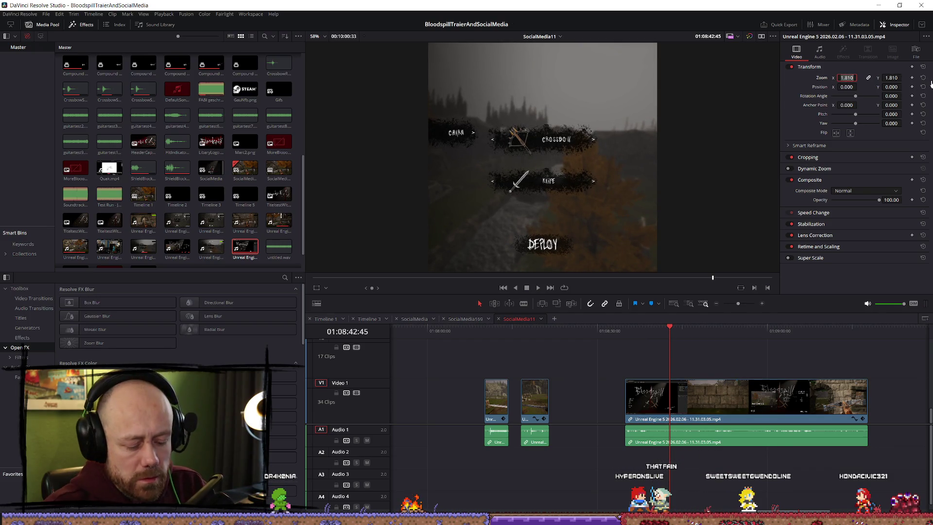
{"action": "type", "text": "8"}
{"action": "key", "text": "Return"}
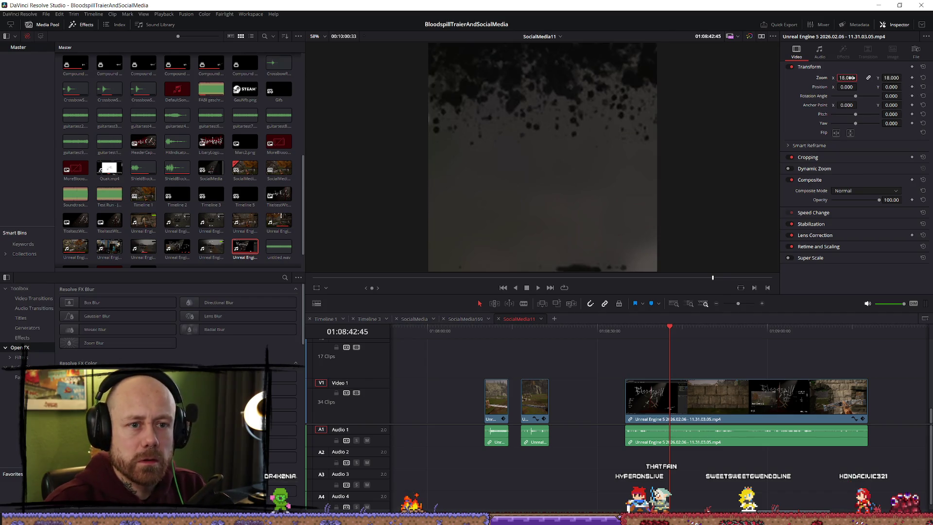
{"action": "type", "text": ".8"}
{"action": "key", "text": "Return"}
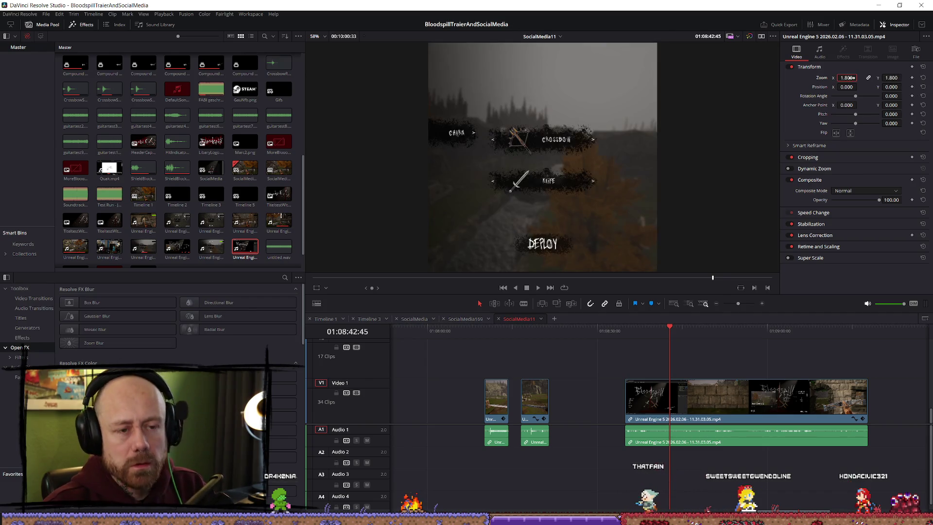
{"action": "left_click_drag", "start_coordinate": [859, 87], "coordinate": [860, 87]}
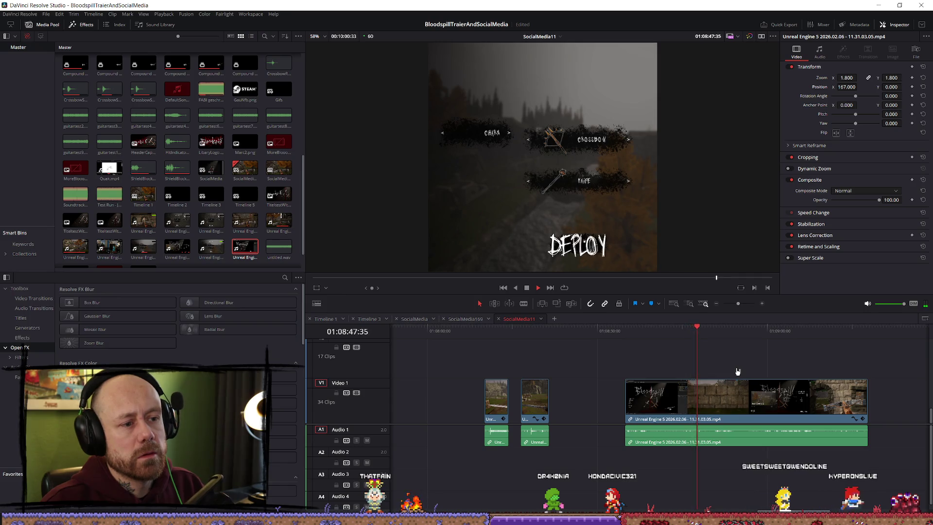
Step: Cut the clip at the loadout screen and trim its tail to end on the DEPLOY frame
{"action": "left_click", "coordinate": [761, 331]}
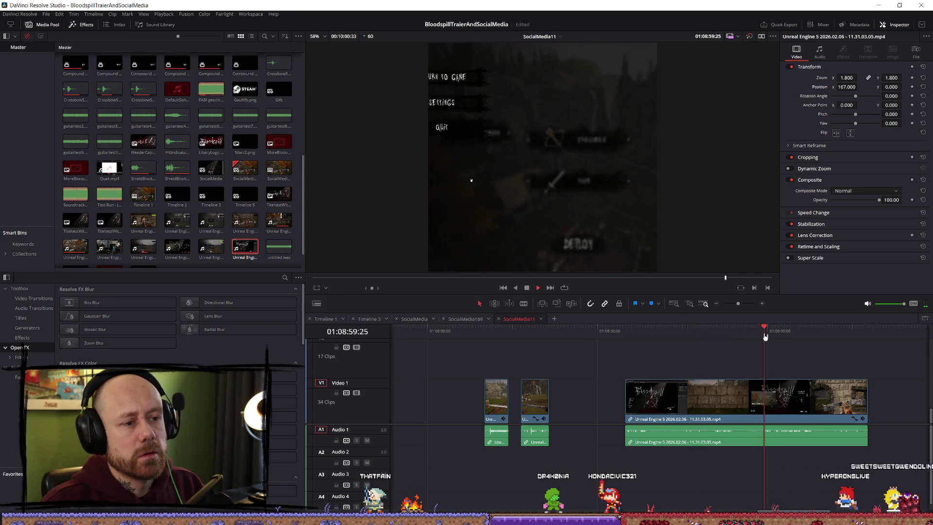
{"action": "left_click_drag", "start_coordinate": [791, 336], "coordinate": [826, 336]}
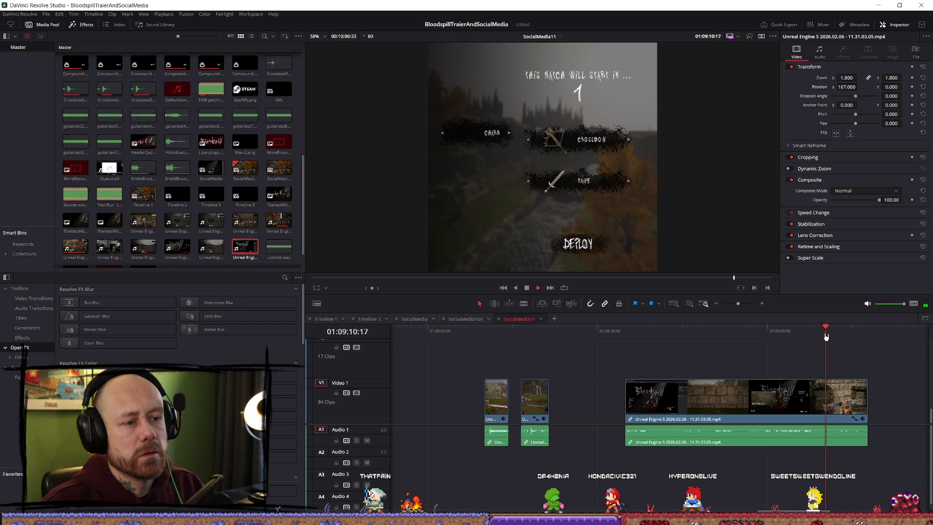
{"action": "left_click", "coordinate": [830, 401]}
{"action": "key", "text": "space"}
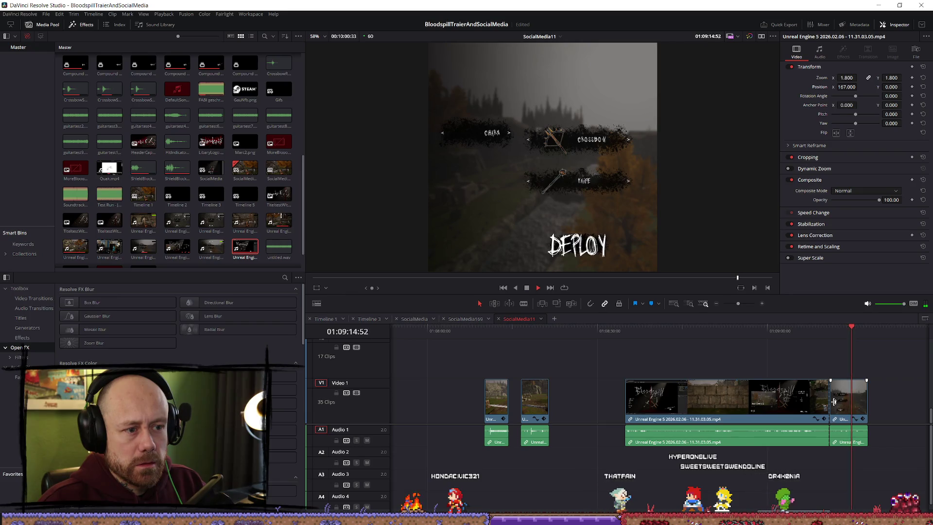
{"action": "left_click_drag", "start_coordinate": [834, 402], "coordinate": [858, 399]}
{"action": "left_click", "coordinate": [851, 331]}
{"action": "left_click_drag", "start_coordinate": [851, 331], "coordinate": [852, 331]}
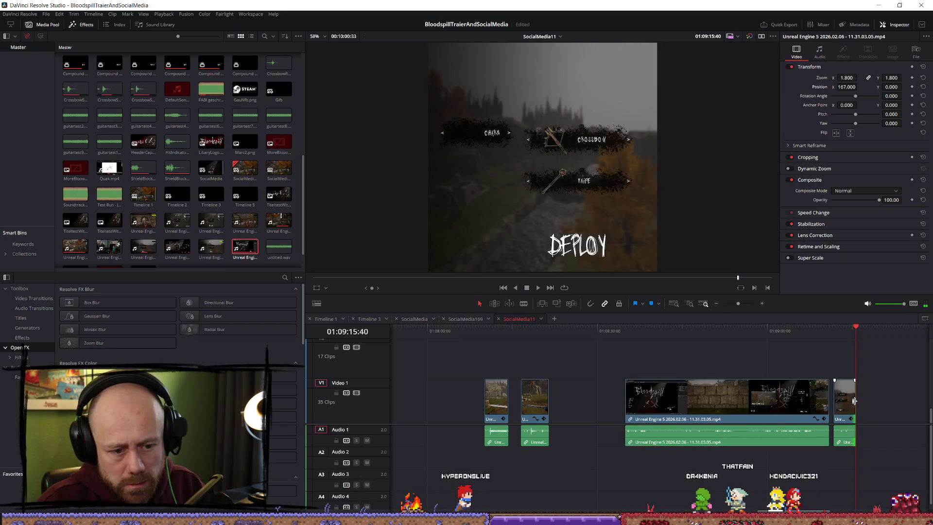
Step: Move the last short menu clip to the timeline start, butt all three short clips together, and play them back
{"action": "left_click_drag", "start_coordinate": [852, 403], "coordinate": [593, 409]}
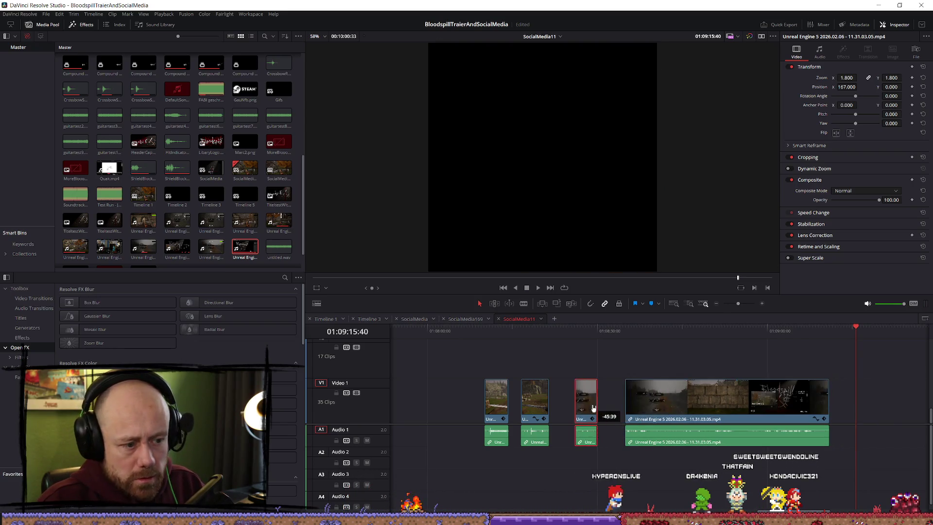
{"action": "mouse_move", "coordinate": [533, 406]}
{"action": "left_mouse_down"}
{"action": "mouse_move", "coordinate": [543, 406]}
{"action": "mouse_move", "coordinate": [443, 400]}
{"action": "left_mouse_up"}
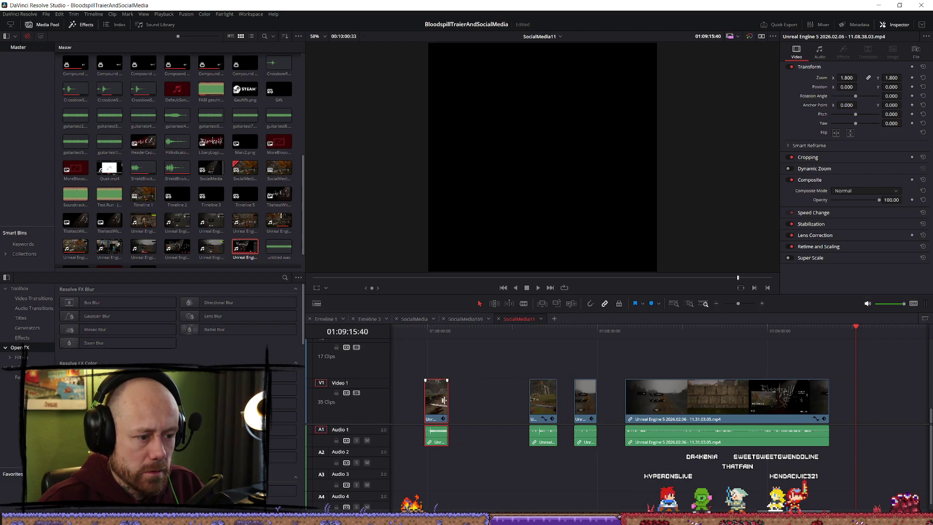
{"action": "mouse_move", "coordinate": [580, 406]}
{"action": "left_mouse_down"}
{"action": "mouse_move", "coordinate": [501, 404]}
{"action": "mouse_move", "coordinate": [513, 400]}
{"action": "mouse_move", "coordinate": [509, 382]}
{"action": "mouse_move", "coordinate": [517, 400]}
{"action": "left_mouse_up"}
{"action": "left_click_drag", "start_coordinate": [436, 400], "coordinate": [494, 400]}
{"action": "left_click", "coordinate": [480, 336]}
{"action": "key", "text": "space"}
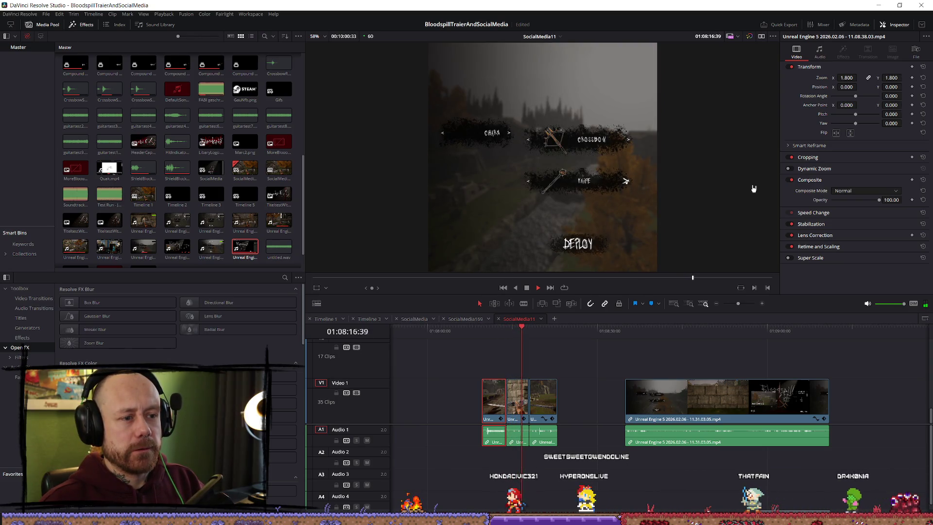
Step: Trim the second short clip's start and close the gap before the third clip
{"action": "key", "text": "space"}
{"action": "scroll", "coordinate": [531, 397], "scroll_direction": "up", "scroll_amount": 2}
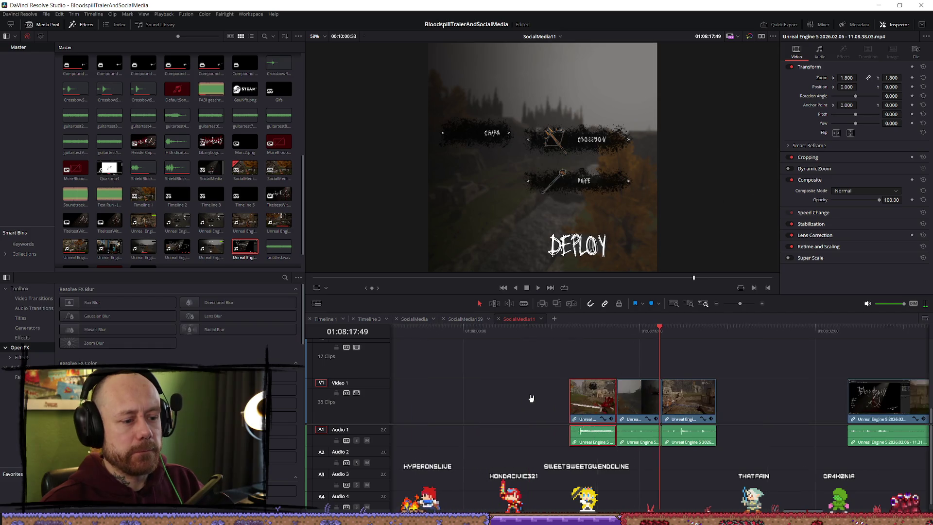
{"action": "key", "text": "shift+Left"}
{"action": "key", "text": "shift+Left"}
{"action": "key", "text": "shift+Left"}
{"action": "scroll", "coordinate": [681, 359], "scroll_direction": "up", "scroll_amount": 3}
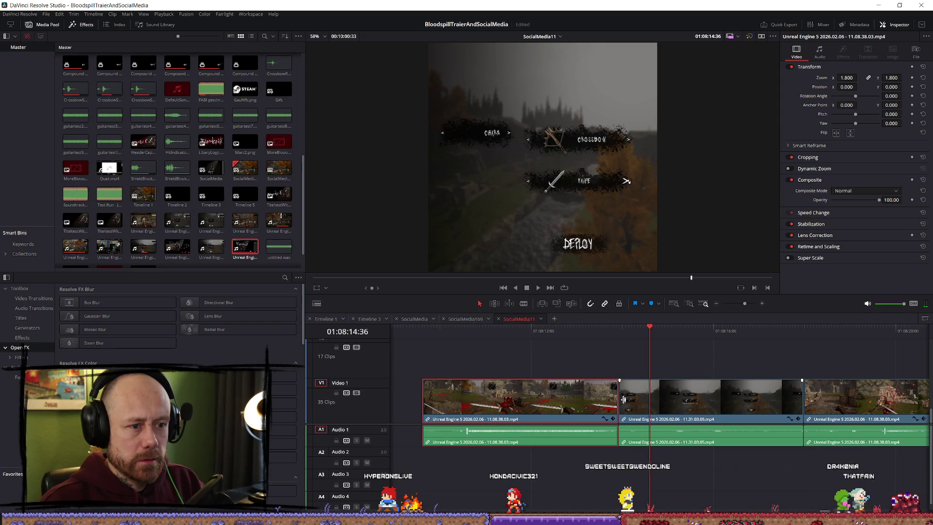
{"action": "left_click_drag", "start_coordinate": [623, 399], "coordinate": [656, 404]}
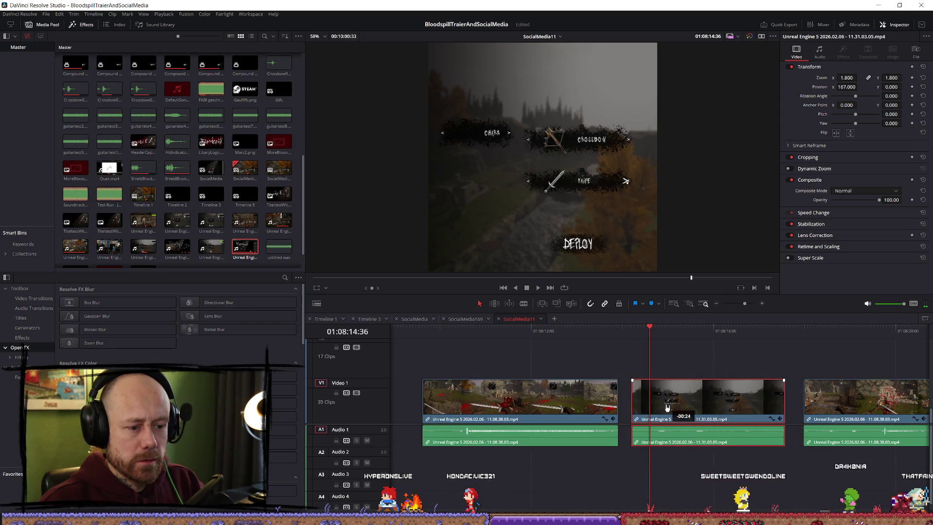
{"action": "left_click_drag", "start_coordinate": [839, 408], "coordinate": [808, 408]}
{"action": "key", "text": "shift+Left"}
{"action": "key", "text": "shift+Left"}
{"action": "key", "text": "shift+Left"}
{"action": "key", "text": "space"}
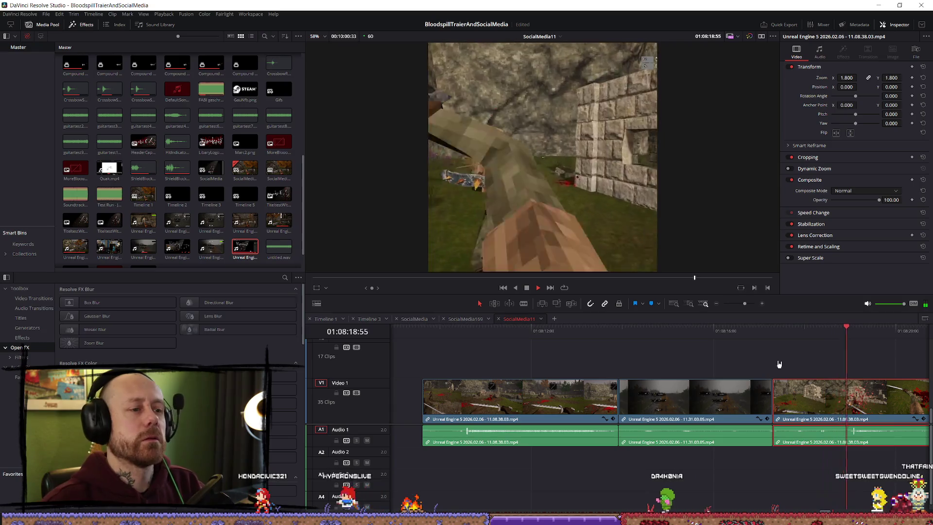
Step: Review the long gameplay clip between the match-start screen and the Bloodspill title
{"action": "key", "text": "space"}
{"action": "scroll", "coordinate": [818, 370], "scroll_direction": "down", "scroll_amount": 3}
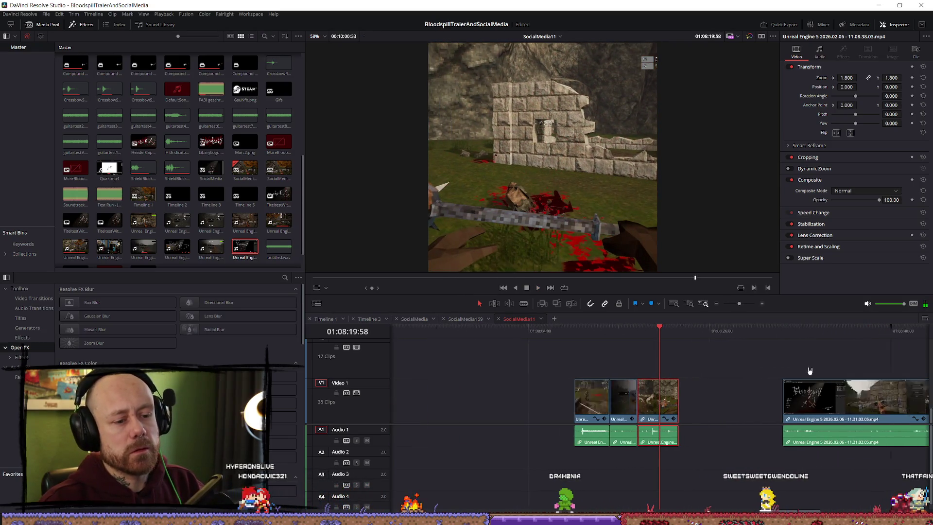
{"action": "scroll", "coordinate": [810, 371], "scroll_direction": "down", "scroll_amount": 5}
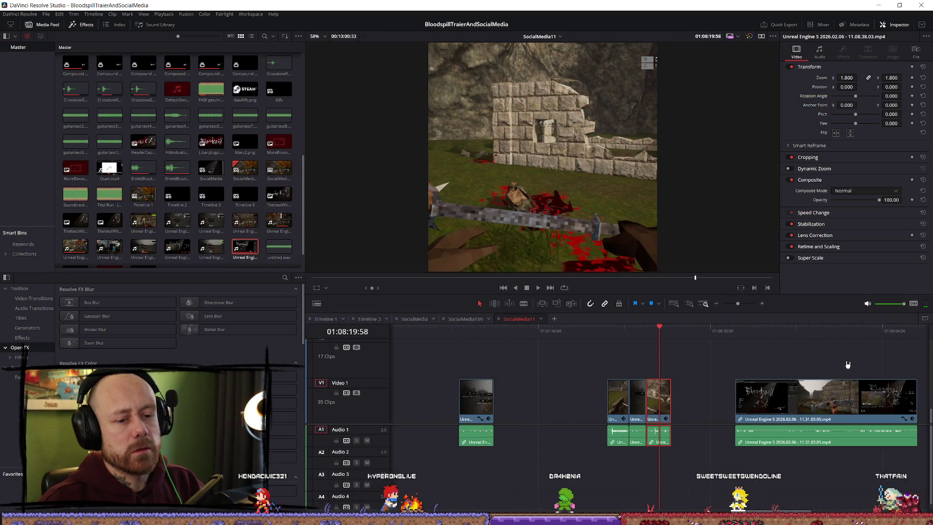
{"action": "left_click", "coordinate": [803, 360]}
{"action": "key", "text": "space"}
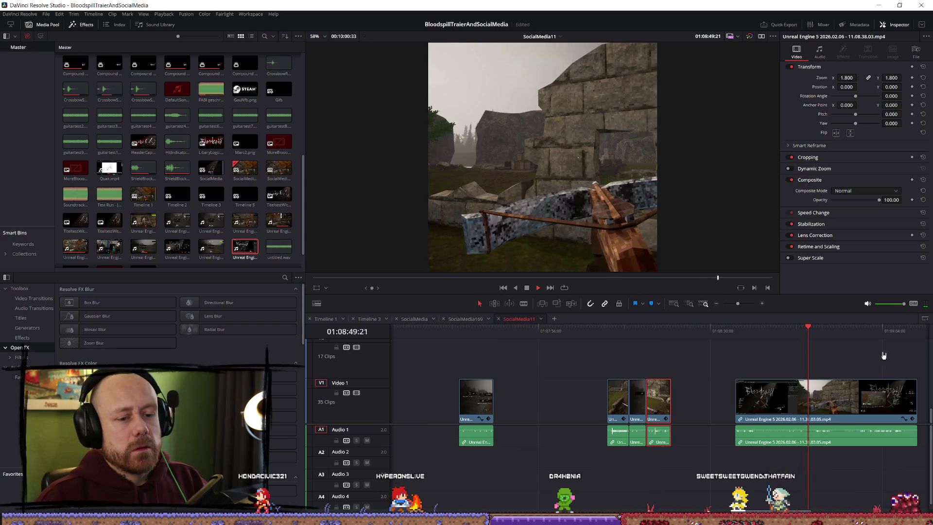
{"action": "scroll", "coordinate": [883, 356], "scroll_direction": "up", "scroll_amount": 3}
{"action": "left_click", "coordinate": [740, 334]}
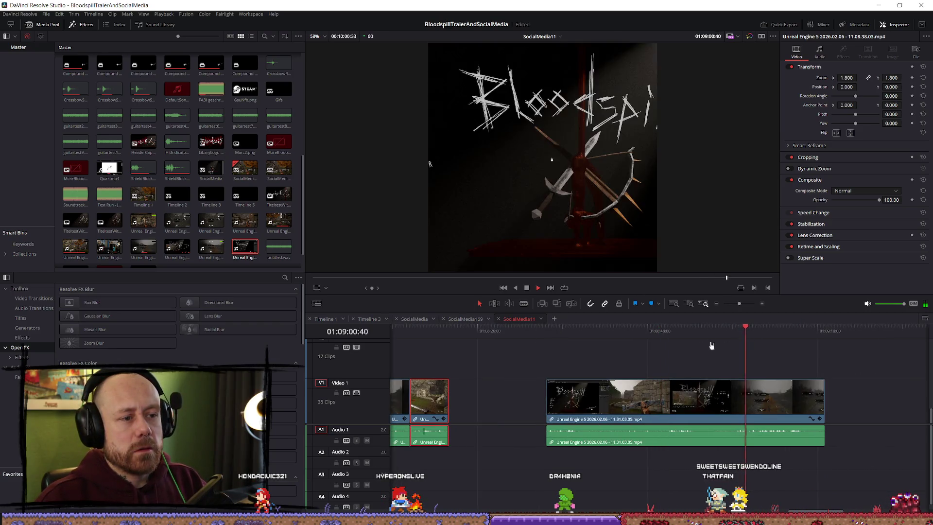
{"action": "left_click", "coordinate": [589, 338]}
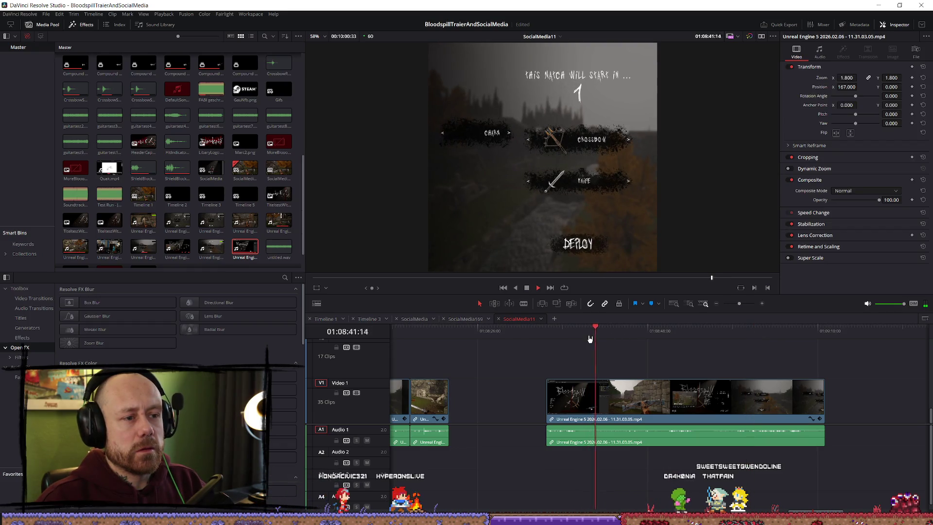
{"action": "key", "text": "space"}
Step: Trim the long gameplay clip's start to the playhead and play the new start
{"action": "left_click", "coordinate": [574, 391]}
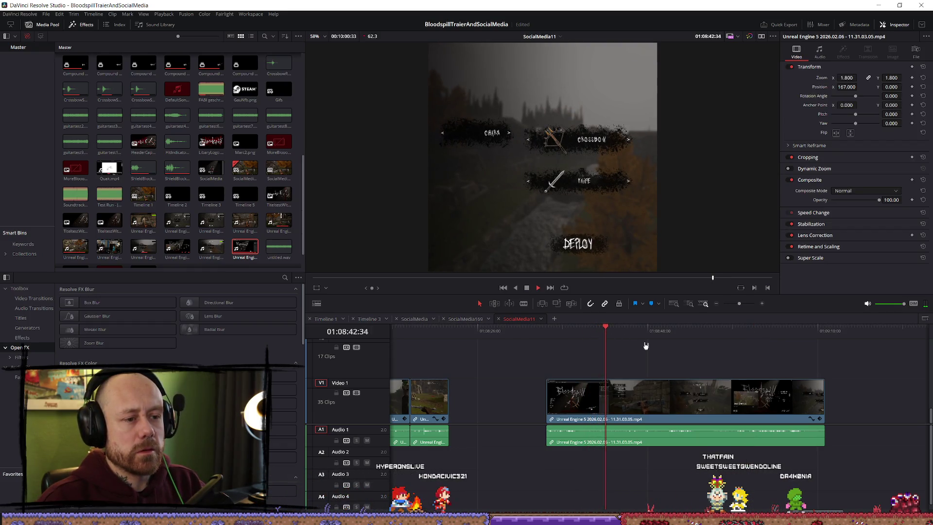
{"action": "key", "text": "space"}
{"action": "left_click_drag", "start_coordinate": [552, 399], "coordinate": [612, 399]}
{"action": "key", "text": "space"}
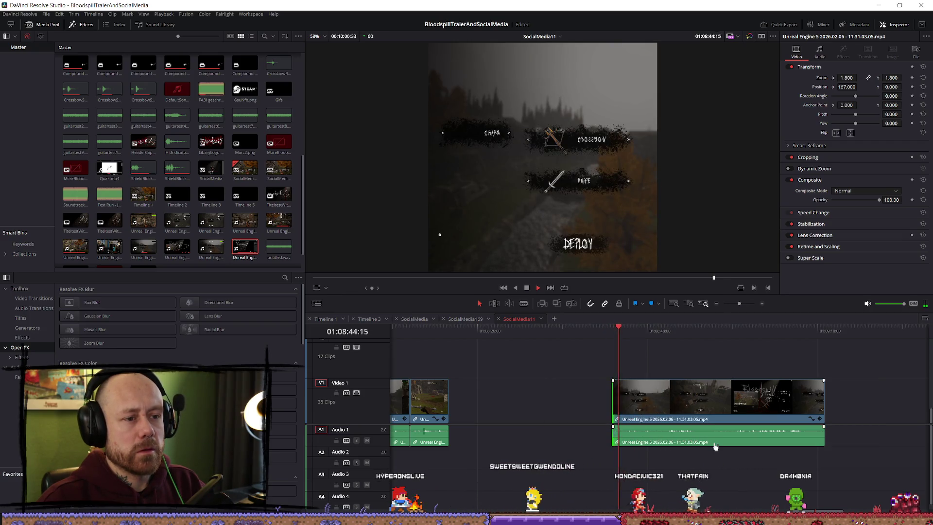
{"action": "key", "text": "space"}
Step: Trim the long clip's start a little further, stopping at the crossbow shot
{"action": "scroll", "coordinate": [726, 444], "scroll_direction": "up", "scroll_amount": 1}
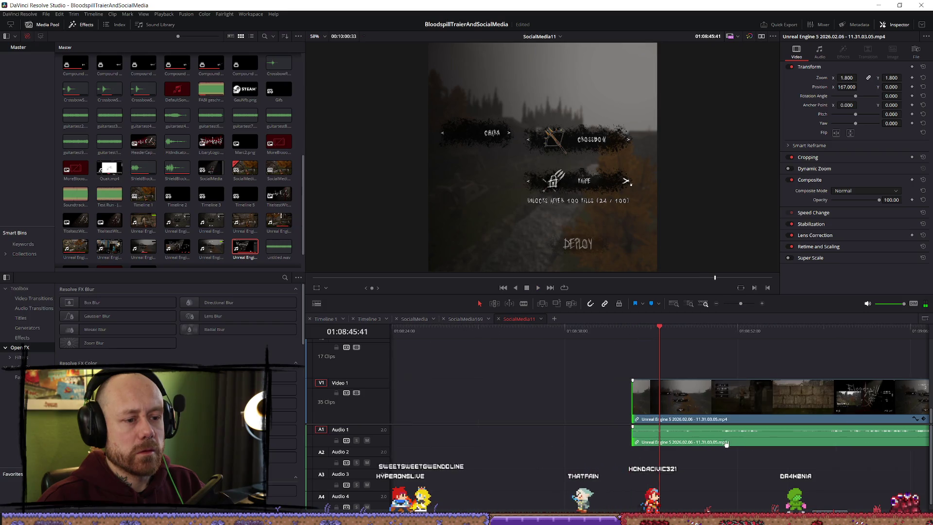
{"action": "left_click_drag", "start_coordinate": [660, 336], "coordinate": [649, 329]}
{"action": "left_click_drag", "start_coordinate": [637, 378], "coordinate": [654, 378]}
{"action": "key", "text": "space"}
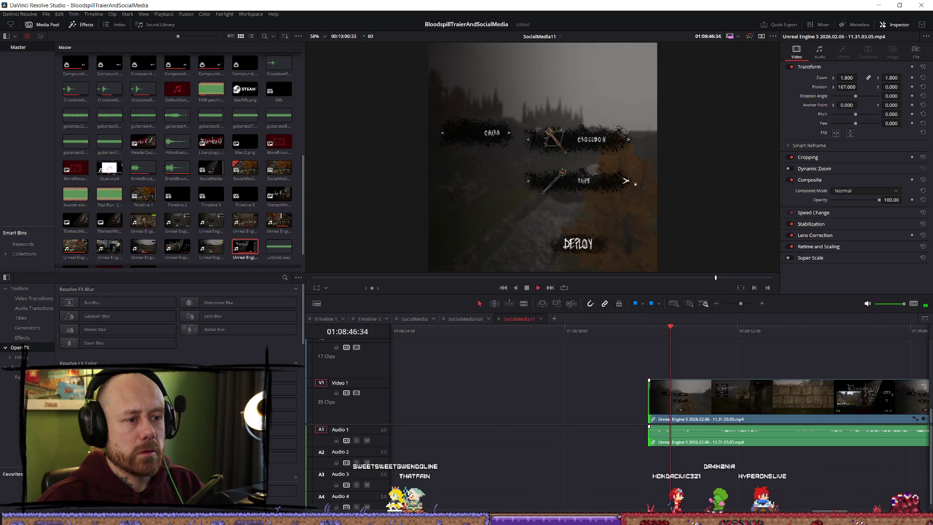
{"action": "key", "text": "space"}
Step: Split the long clip at the crossbow shot, move the piece left, and shift the third short clip right
{"action": "key", "text": "ctrl+b"}
{"action": "left_click_drag", "start_coordinate": [693, 421], "coordinate": [535, 420]}
{"action": "scroll", "coordinate": [535, 421], "scroll_direction": "down", "scroll_amount": 1}
{"action": "mouse_move", "coordinate": [477, 403]}
{"action": "left_mouse_down"}
{"action": "mouse_move", "coordinate": [649, 411]}
{"action": "mouse_move", "coordinate": [573, 405]}
{"action": "left_mouse_up"}
{"action": "left_click", "coordinate": [456, 407]}
{"action": "right_click", "coordinate": [572, 405]}
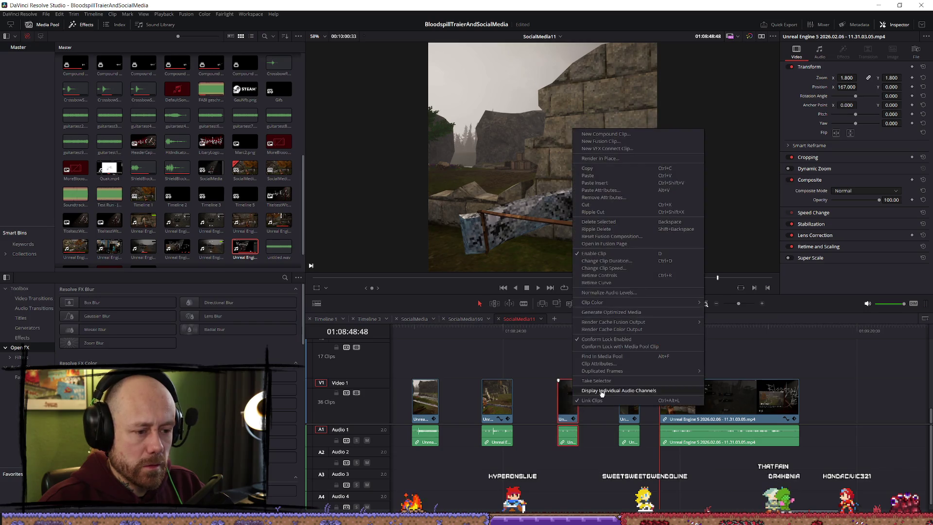
Step: Unlink the menu clip's audio from its video and find the DEPLOY menu frame
{"action": "left_click", "coordinate": [602, 401]}
{"action": "left_click", "coordinate": [564, 328]}
{"action": "scroll", "coordinate": [553, 389], "scroll_direction": "up", "scroll_amount": 5}
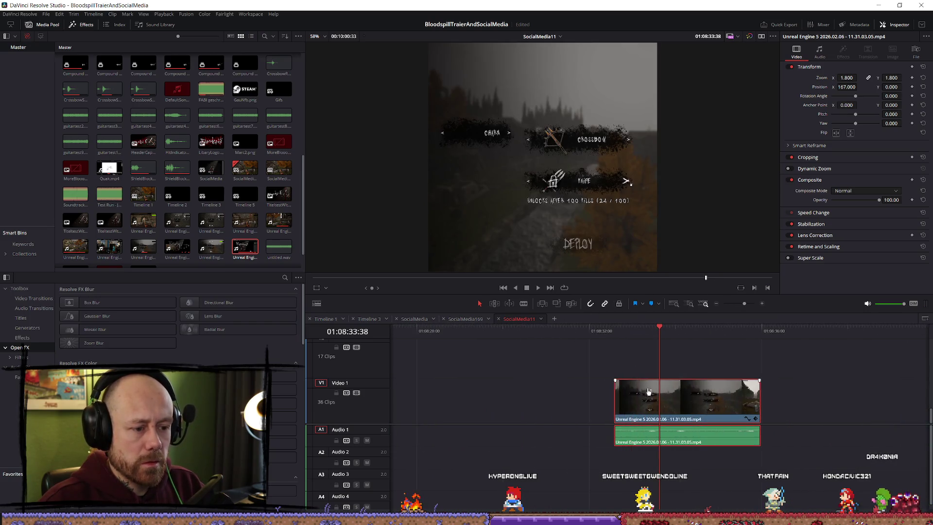
{"action": "left_click", "coordinate": [612, 342]}
{"action": "key", "text": "space"}
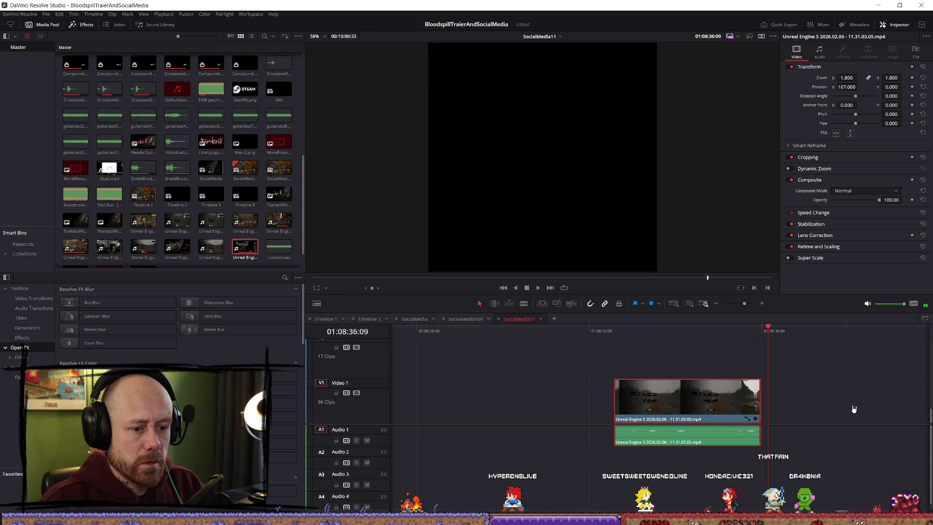
{"action": "key", "text": "shift+Left"}
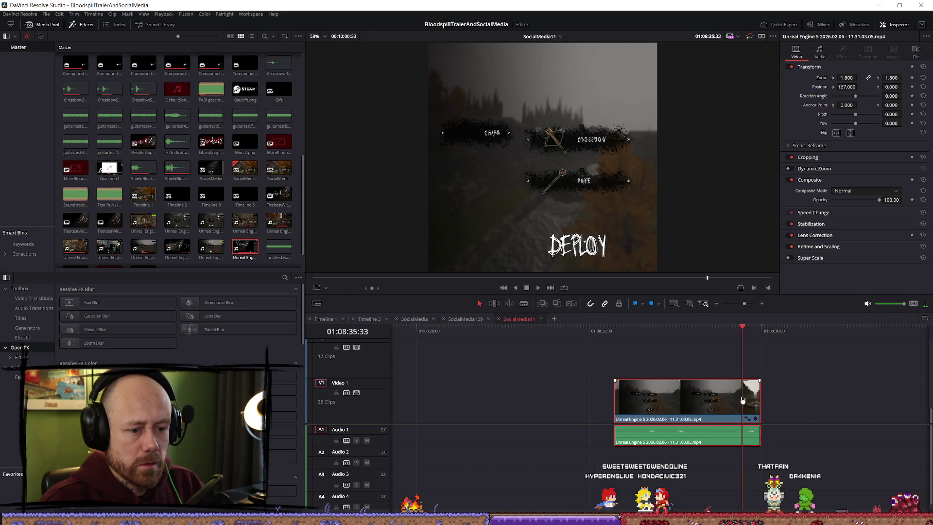
Step: Trim the menu clip's video to end on the DEPLOY screen and slide it left
{"action": "left_click", "coordinate": [729, 405]}
{"action": "mouse_move", "coordinate": [756, 401]}
{"action": "left_mouse_down"}
{"action": "mouse_move", "coordinate": [741, 400]}
{"action": "mouse_move", "coordinate": [751, 402]}
{"action": "left_mouse_up"}
{"action": "left_click", "coordinate": [825, 402]}
{"action": "key", "text": "Right"}
{"action": "key", "text": "Right"}
{"action": "key", "text": "Right"}
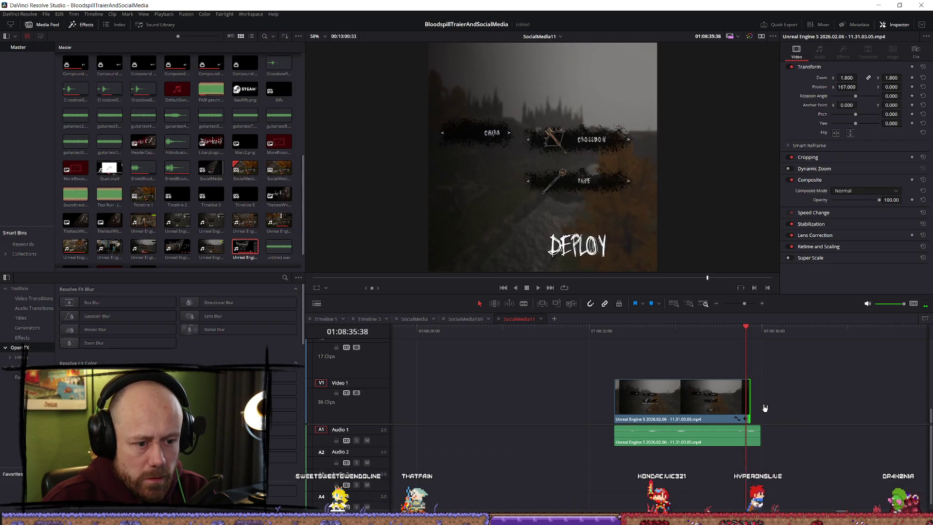
{"action": "key", "text": "Left"}
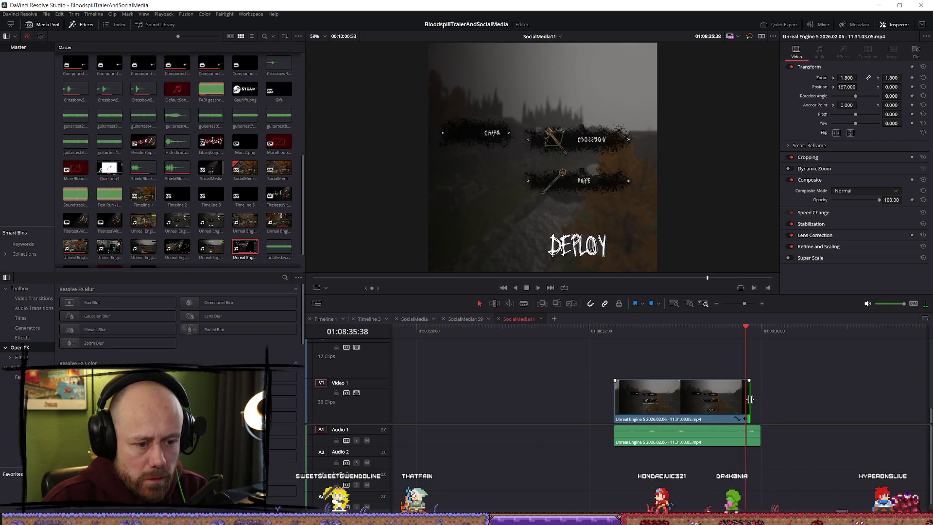
{"action": "left_click_drag", "start_coordinate": [748, 399], "coordinate": [568, 403]}
{"action": "scroll", "coordinate": [593, 406], "scroll_direction": "down", "scroll_amount": 6}
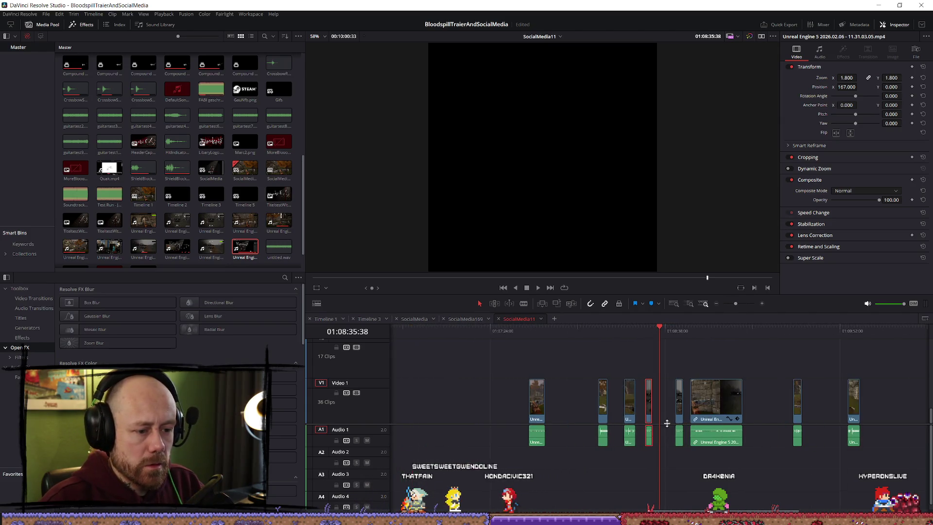
Step: Move the V2 clip and its audio earlier and review the edit
{"action": "scroll", "coordinate": [696, 432], "scroll_direction": "up", "scroll_amount": 2}
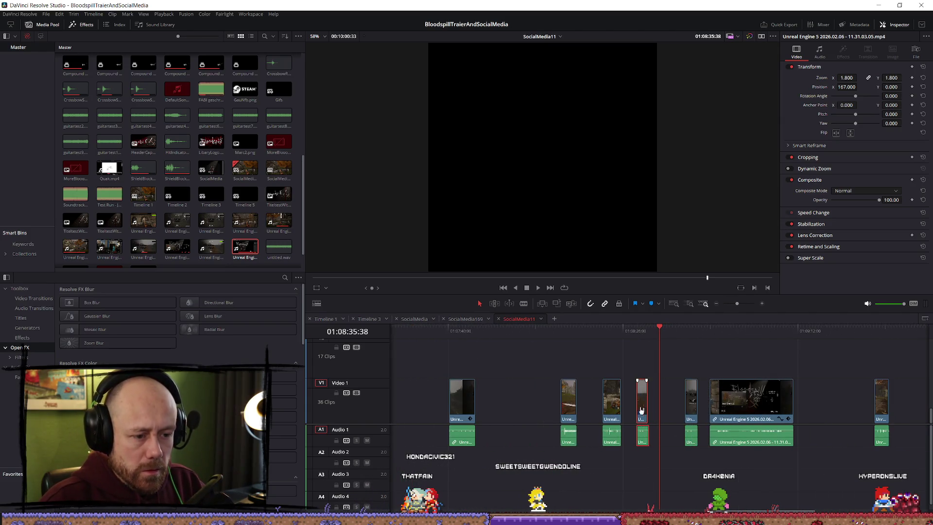
{"action": "mouse_move", "coordinate": [641, 373]}
{"action": "left_mouse_down"}
{"action": "mouse_move", "coordinate": [484, 373]}
{"action": "mouse_move", "coordinate": [608, 373]}
{"action": "mouse_move", "coordinate": [582, 368]}
{"action": "left_mouse_up"}
{"action": "key", "text": "space"}
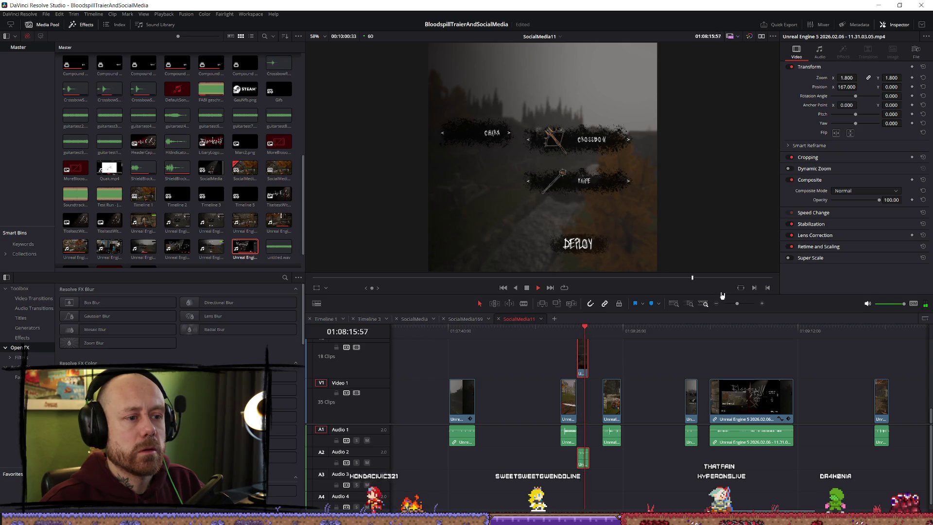
{"action": "key", "text": "space"}
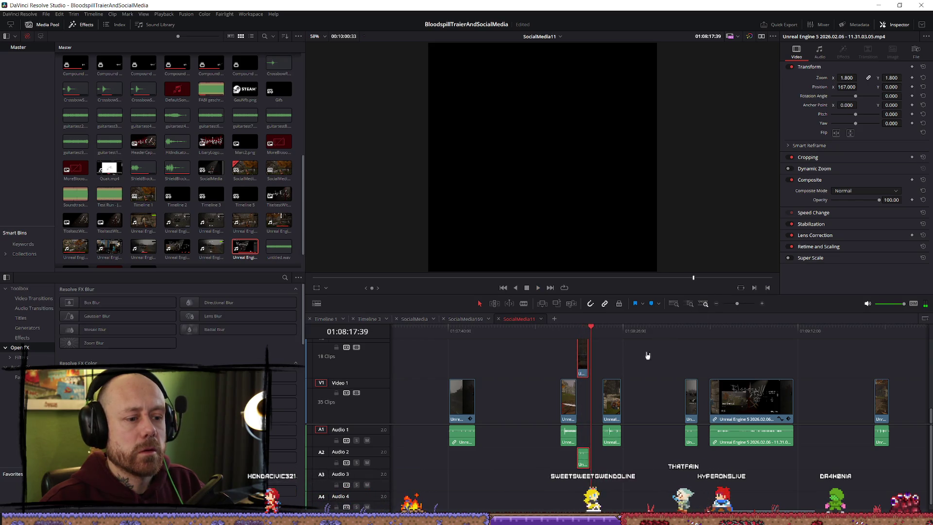
{"action": "key", "text": "j"}
{"action": "key", "text": "space"}
{"action": "scroll", "coordinate": [646, 359], "scroll_direction": "up", "scroll_amount": 3}
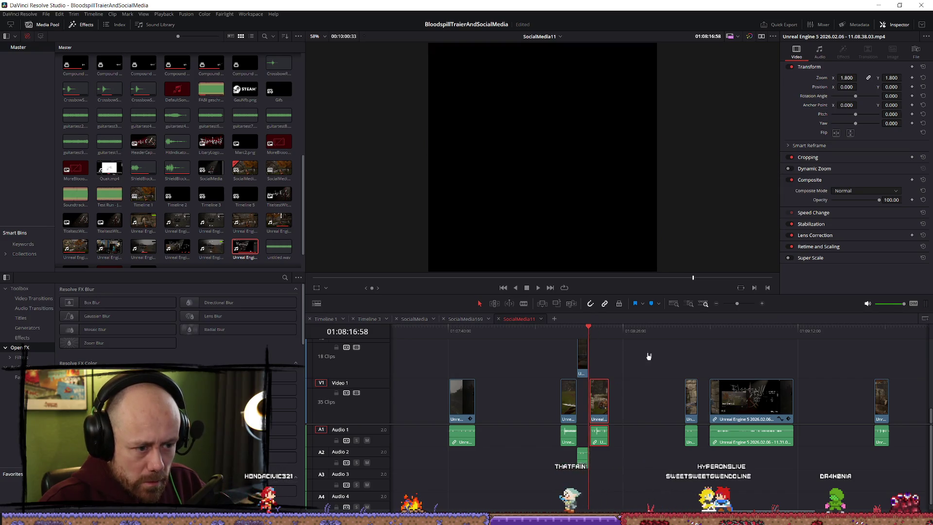
Step: Slide the next gameplay clip left to start at the playhead and preview the cut
{"action": "left_click", "coordinate": [680, 388]}
{"action": "left_click_drag", "start_coordinate": [680, 389], "coordinate": [675, 389]}
{"action": "key", "text": "space"}
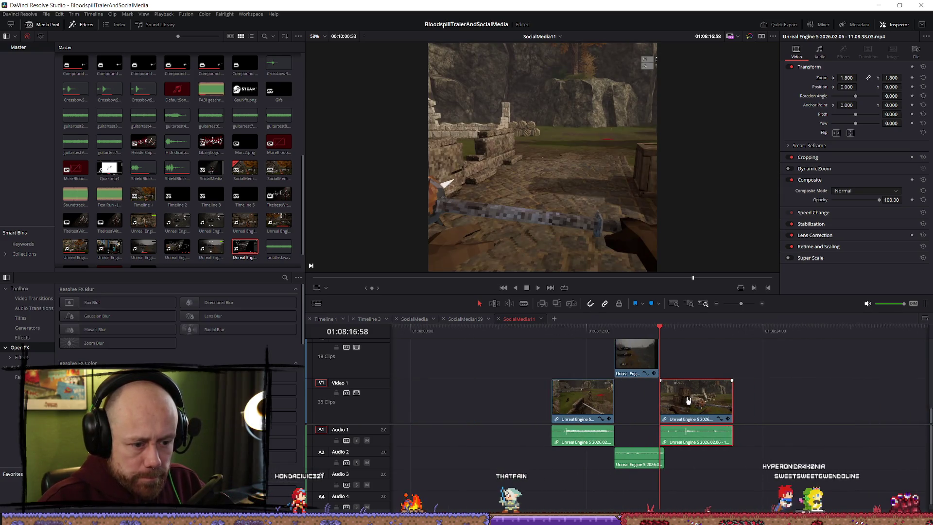
{"action": "left_click", "coordinate": [619, 329]}
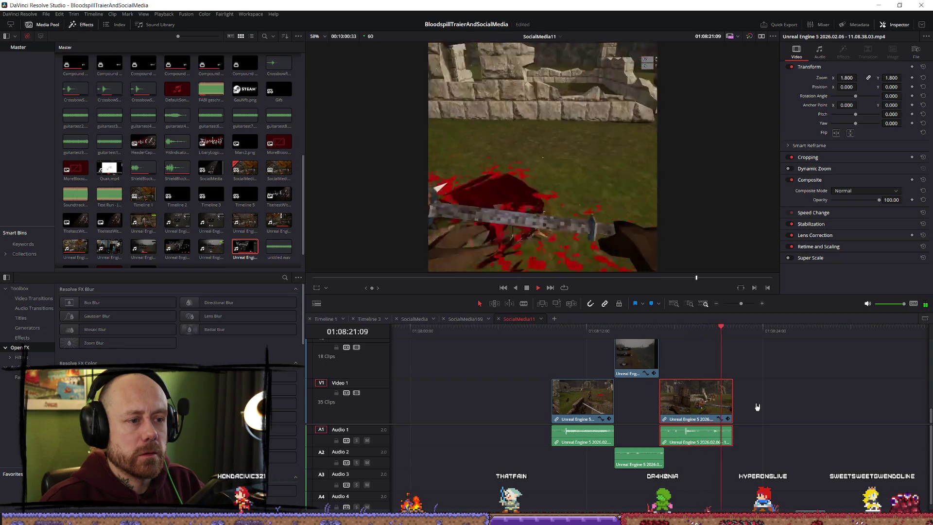
Step: Set the gameplay clip's Transform Position X to 86 and replay the DEPLOY-menu cut
{"action": "key", "text": "space"}
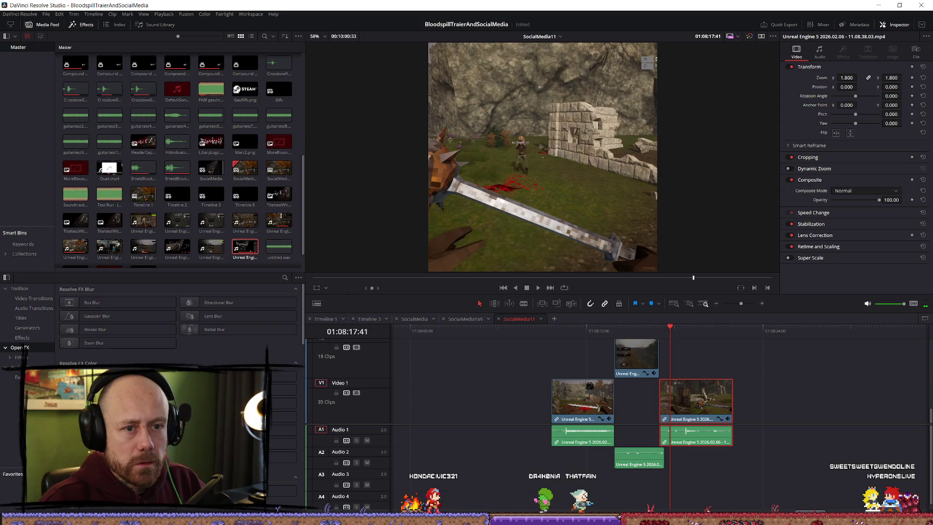
{"action": "scroll", "coordinate": [859, 87], "scroll_direction": "down", "scroll_amount": 7}
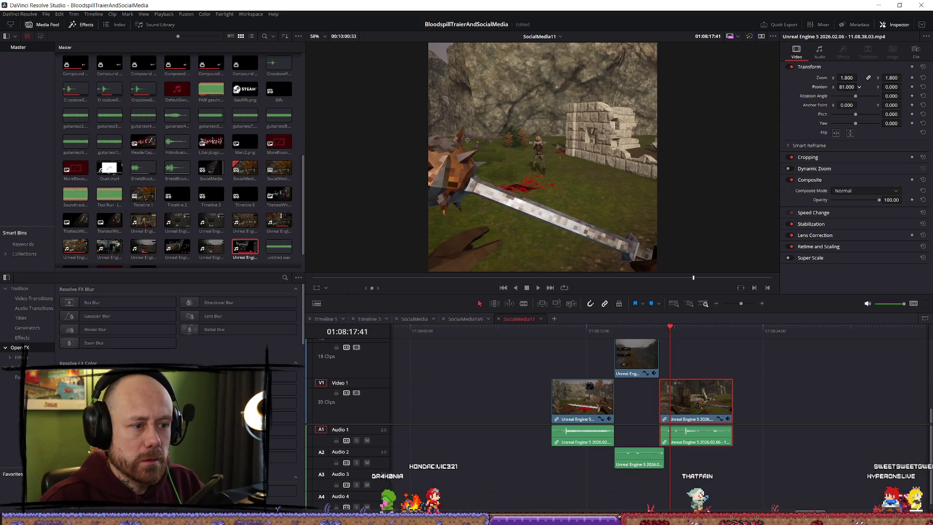
{"action": "key", "text": "slash"}
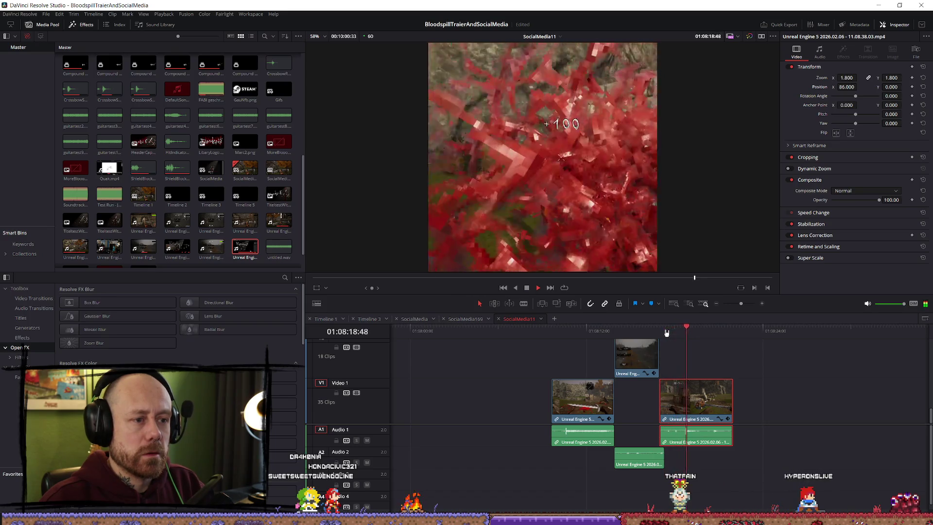
{"action": "key", "text": "space"}
{"action": "scroll", "coordinate": [562, 396], "scroll_direction": "down", "scroll_amount": 5}
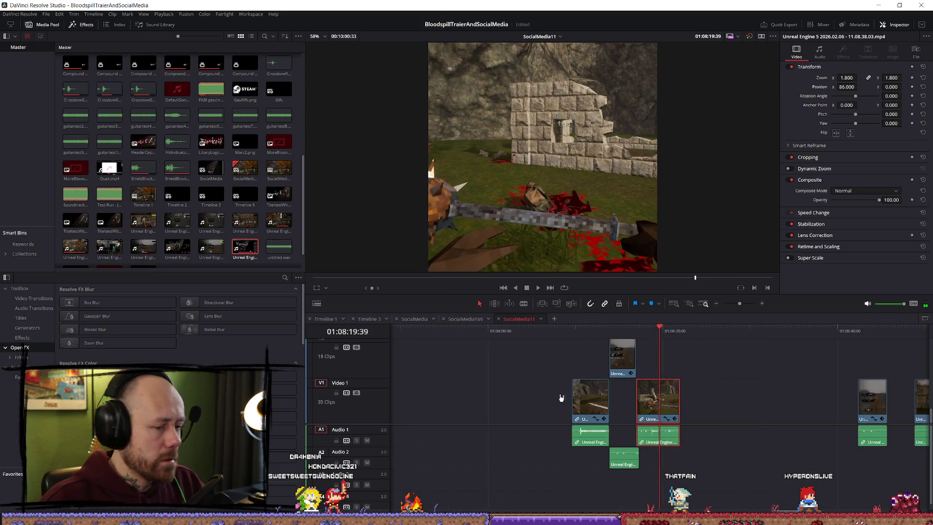
{"action": "scroll", "coordinate": [619, 411], "scroll_direction": "up", "scroll_amount": 2}
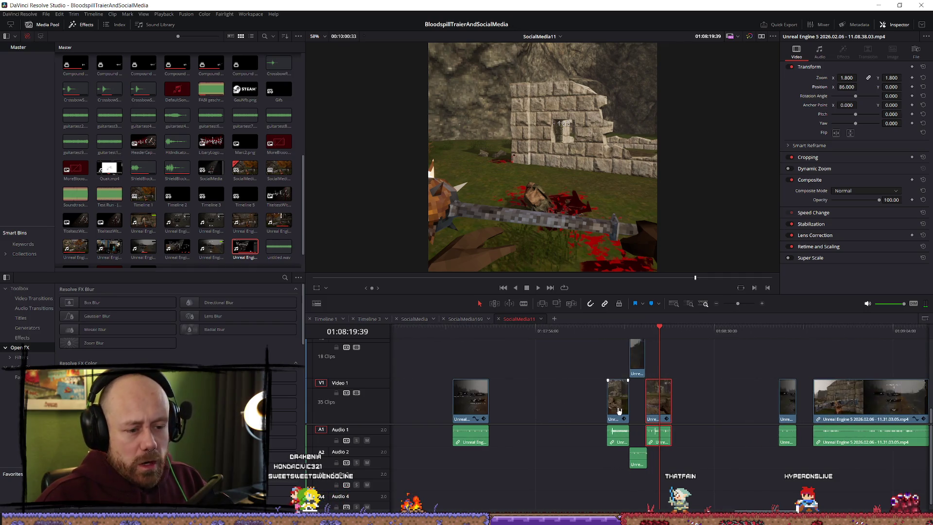
Step: Drag the selected V1/A1/A2 gameplay clip group left to around 01:06:00
{"action": "left_click_drag", "start_coordinate": [475, 400], "coordinate": [709, 400]}
{"action": "scroll", "coordinate": [632, 402], "scroll_direction": "down", "scroll_amount": 1}
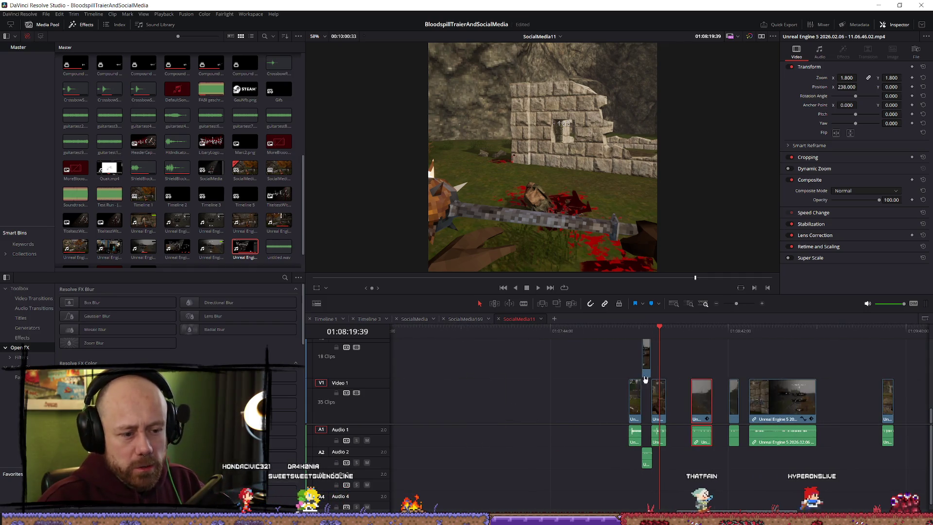
{"action": "left_click", "coordinate": [631, 402]}
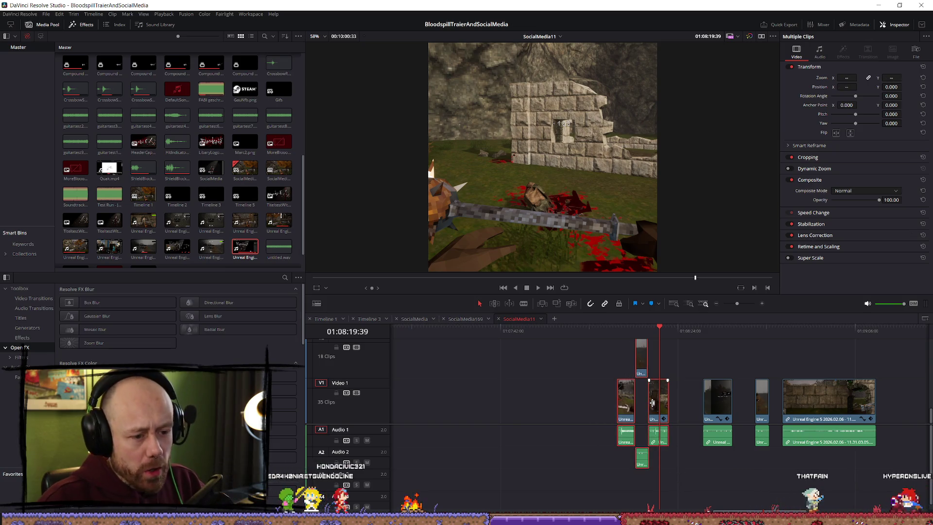
{"action": "left_click_drag", "start_coordinate": [652, 417], "coordinate": [405, 416]}
{"action": "mouse_move", "coordinate": [476, 406]}
{"action": "left_mouse_down"}
{"action": "mouse_move", "coordinate": [558, 426]}
{"action": "mouse_move", "coordinate": [427, 412]}
{"action": "left_mouse_up"}
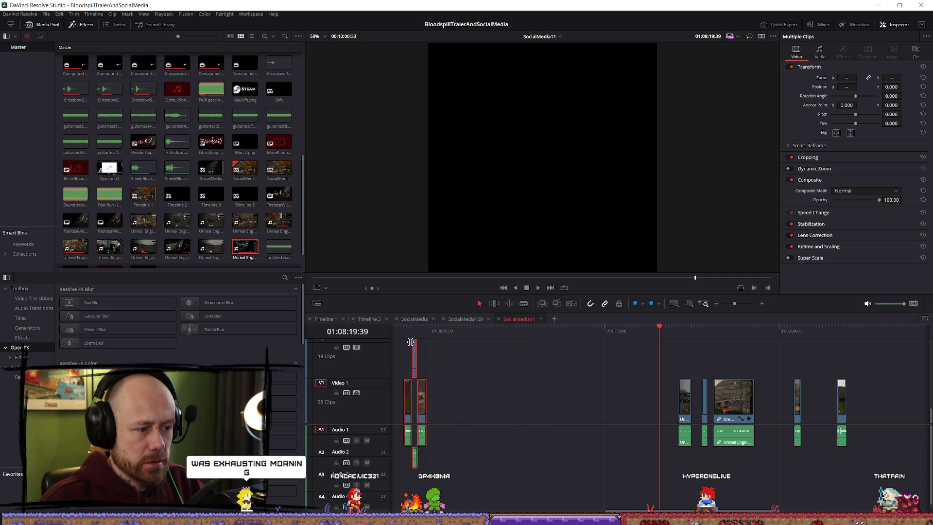
{"action": "key", "text": "Up"}
{"action": "key", "text": "ctrl+minus"}
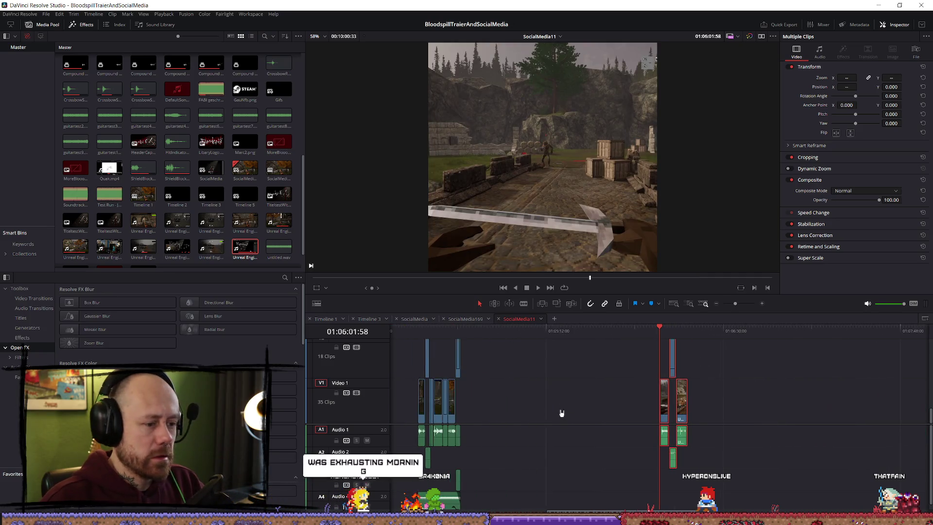
{"action": "key", "text": "ctrl+equal"}
{"action": "left_click_drag", "start_coordinate": [686, 413], "coordinate": [545, 412]}
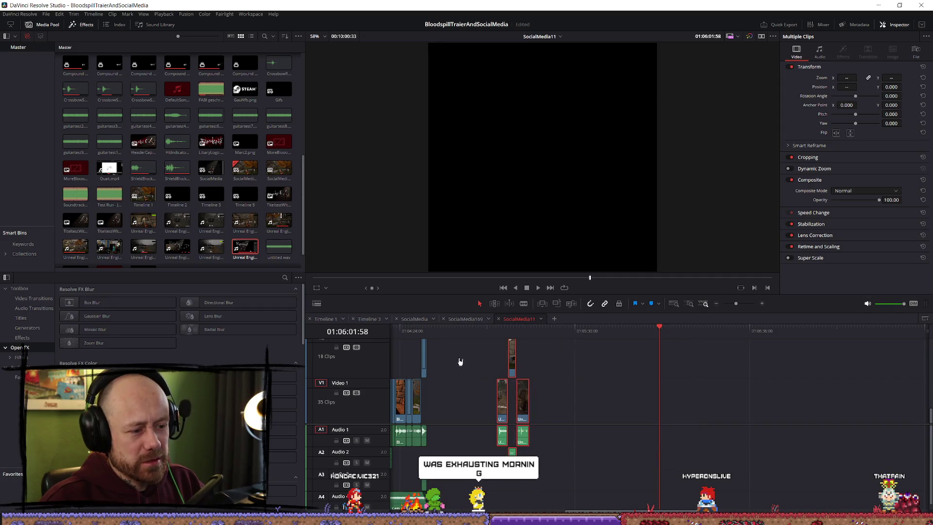
Step: Select the Bloodspill logo clips and place the playhead on the moved gameplay footage
{"action": "key", "text": "Up"}
{"action": "key", "text": "ctrl+equal"}
{"action": "scroll", "coordinate": [596, 391], "scroll_direction": "up", "scroll_amount": 3}
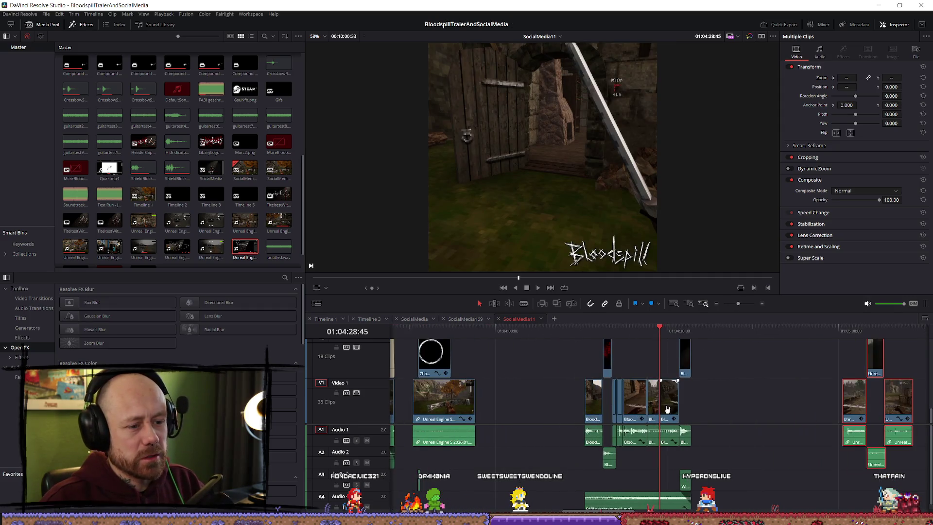
{"action": "key", "text": "ctrl+equal"}
{"action": "scroll", "coordinate": [766, 393], "scroll_direction": "up", "scroll_amount": 2}
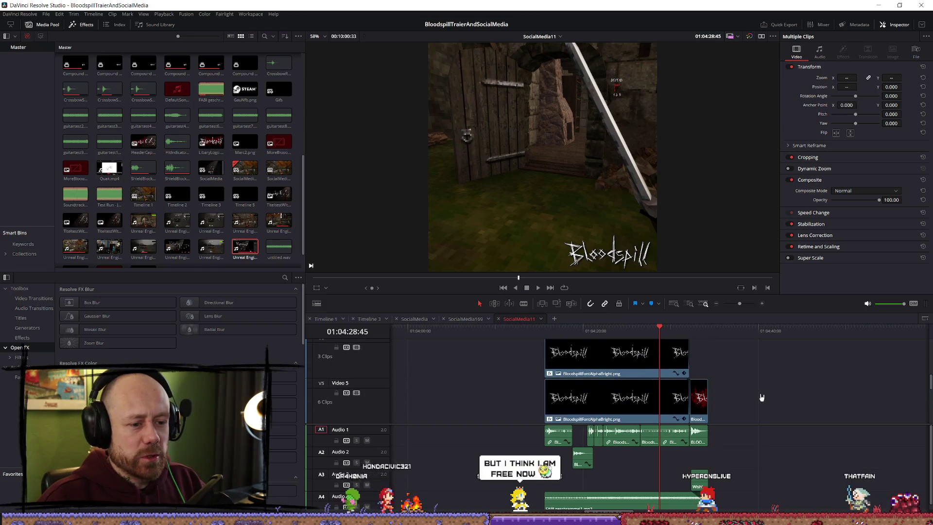
{"action": "left_click", "coordinate": [622, 398]}
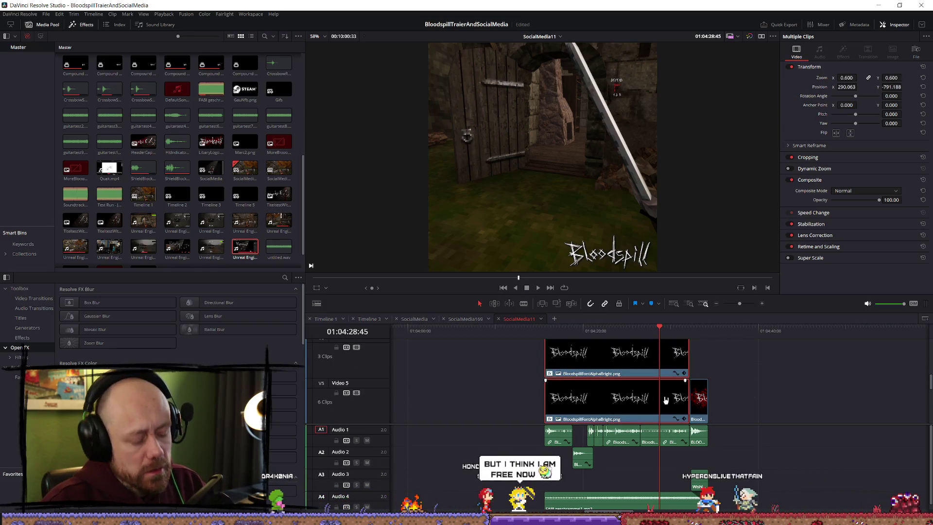
{"action": "key", "text": "ctrl+minus"}
{"action": "left_click", "coordinate": [782, 357]}
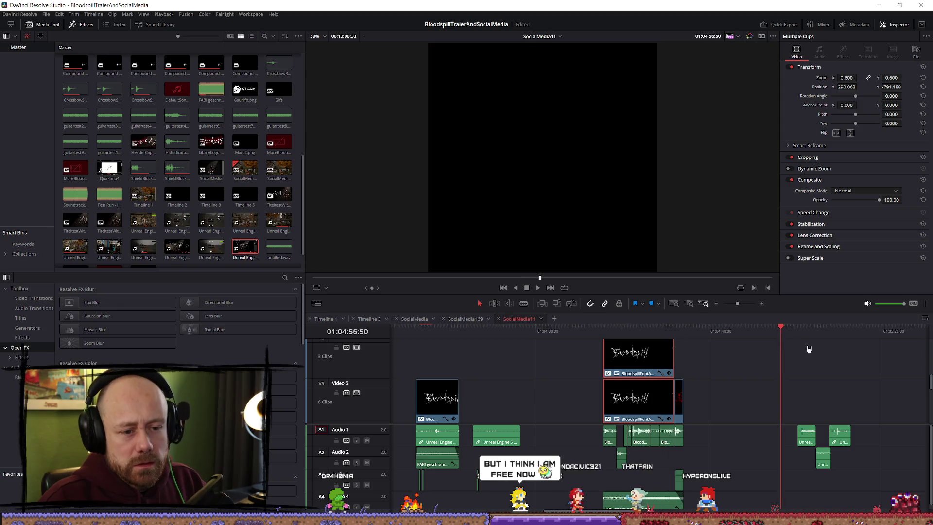
{"action": "left_click", "coordinate": [794, 334]}
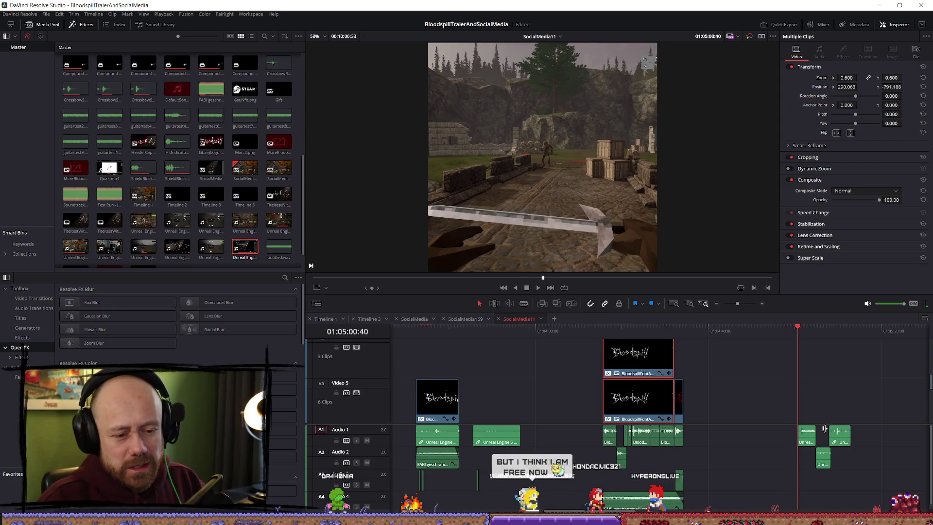
Step: Copy the BloodspillFontAlphaBright logo clip from V4 onto V3 above the gameplay, near 01:05:00
{"action": "scroll", "coordinate": [816, 412], "scroll_direction": "up", "scroll_amount": 1}
{"action": "scroll", "coordinate": [816, 411], "scroll_direction": "down", "scroll_amount": 5}
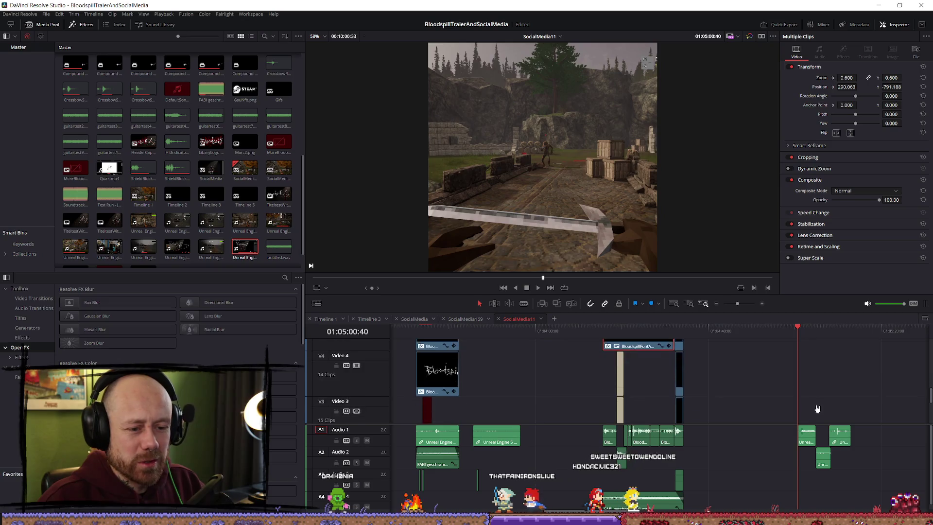
{"action": "key", "text": "End"}
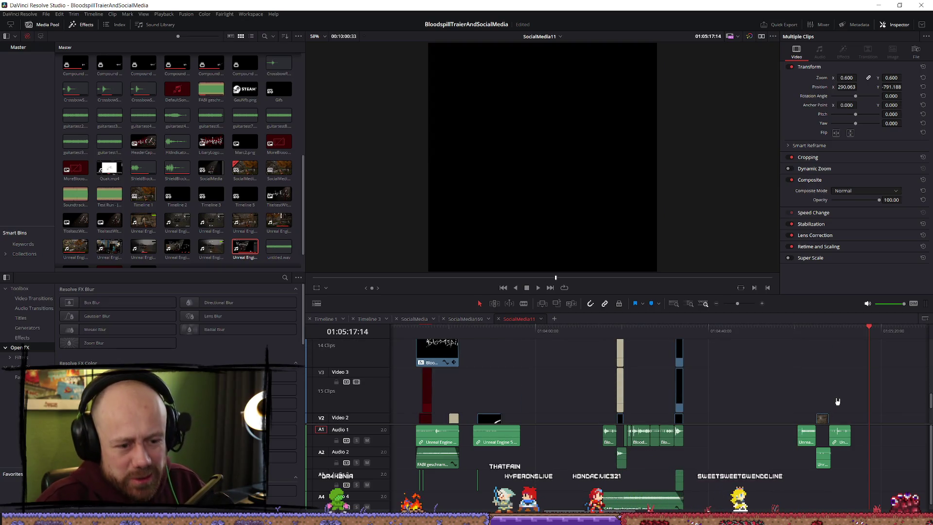
{"action": "scroll", "coordinate": [826, 389], "scroll_direction": "up", "scroll_amount": 3}
{"action": "scroll", "coordinate": [817, 397], "scroll_direction": "down", "scroll_amount": 4}
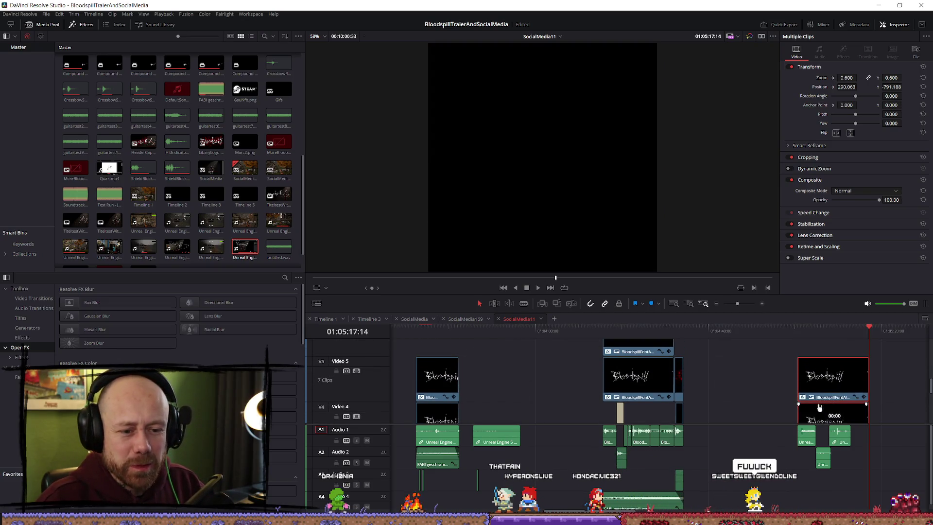
{"action": "left_click_drag", "start_coordinate": [823, 356], "coordinate": [823, 374]}
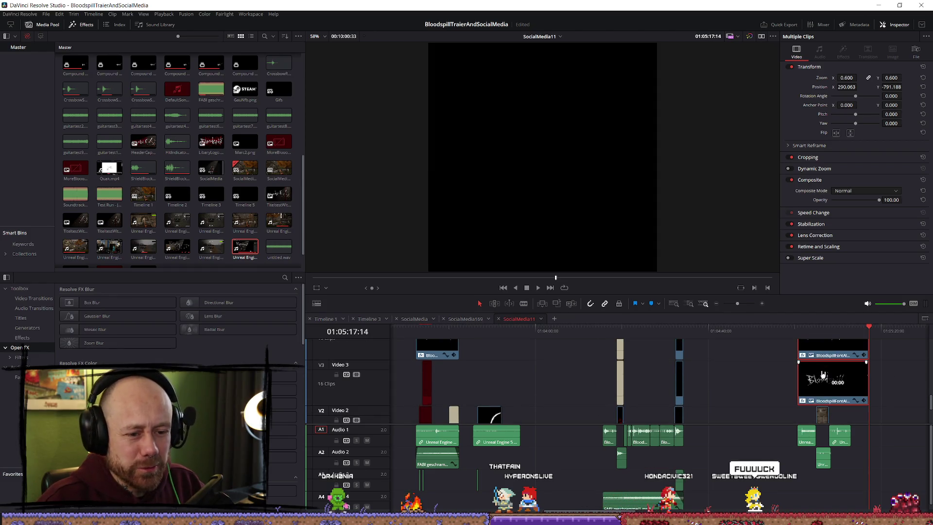
{"action": "scroll", "coordinate": [828, 381], "scroll_direction": "down", "scroll_amount": 2}
{"action": "left_click", "coordinate": [797, 330]}
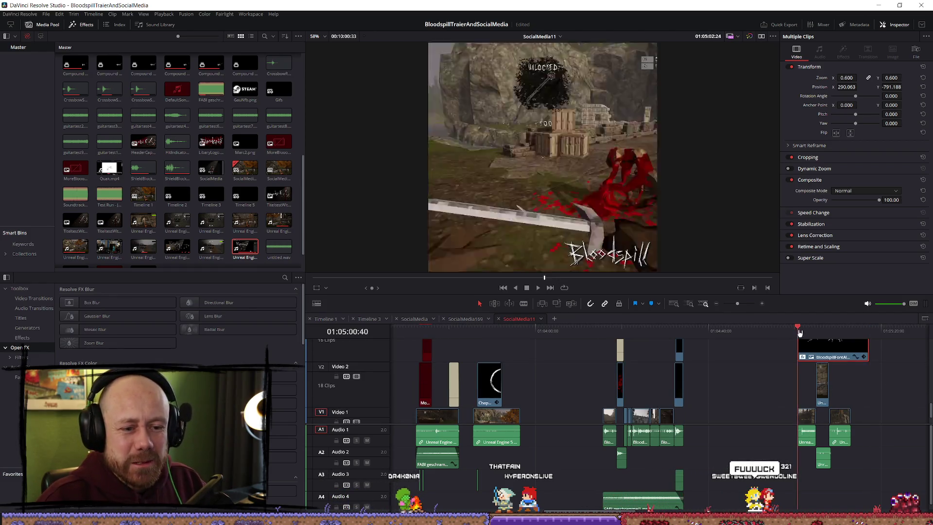
Step: Play back the section with the Bloodspill logo overlay
{"action": "key", "text": "space"}
{"action": "scroll", "coordinate": [826, 379], "scroll_direction": "up", "scroll_amount": 3}
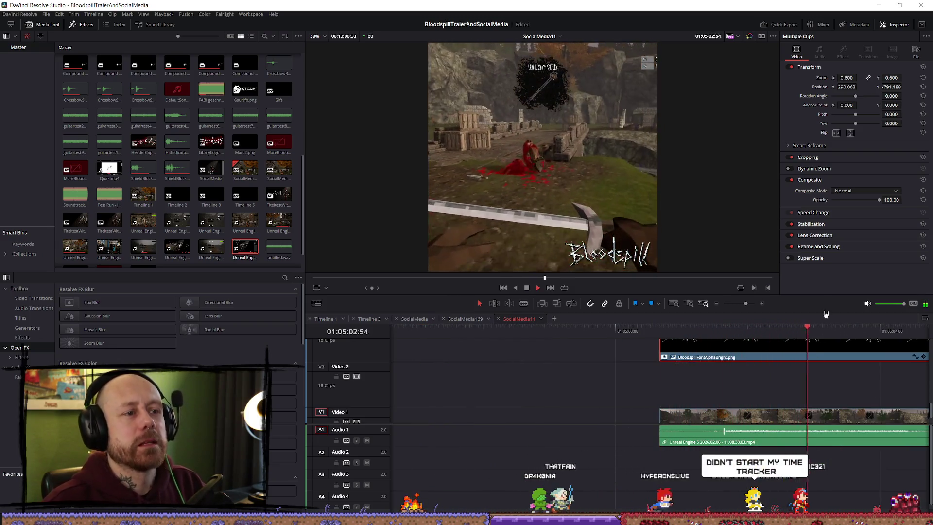
{"action": "scroll", "coordinate": [791, 374], "scroll_direction": "down", "scroll_amount": 2}
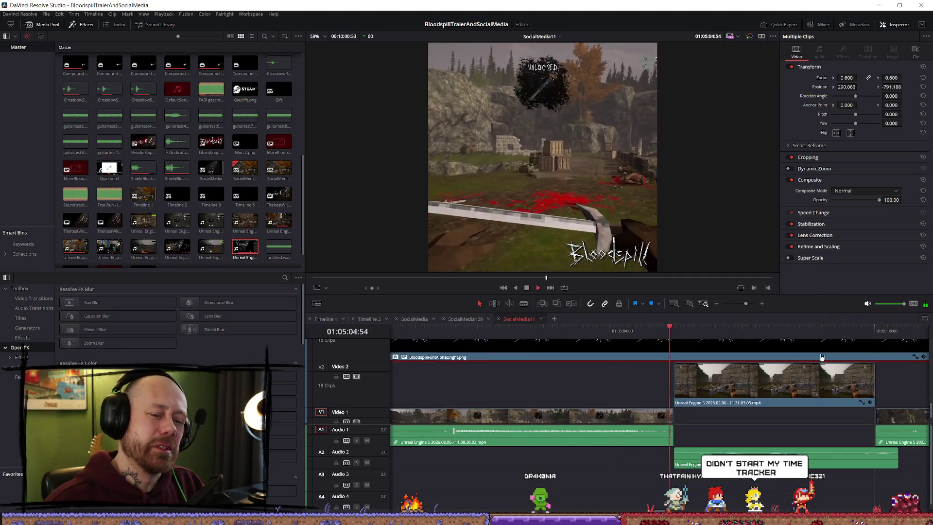
{"action": "key", "text": "space"}
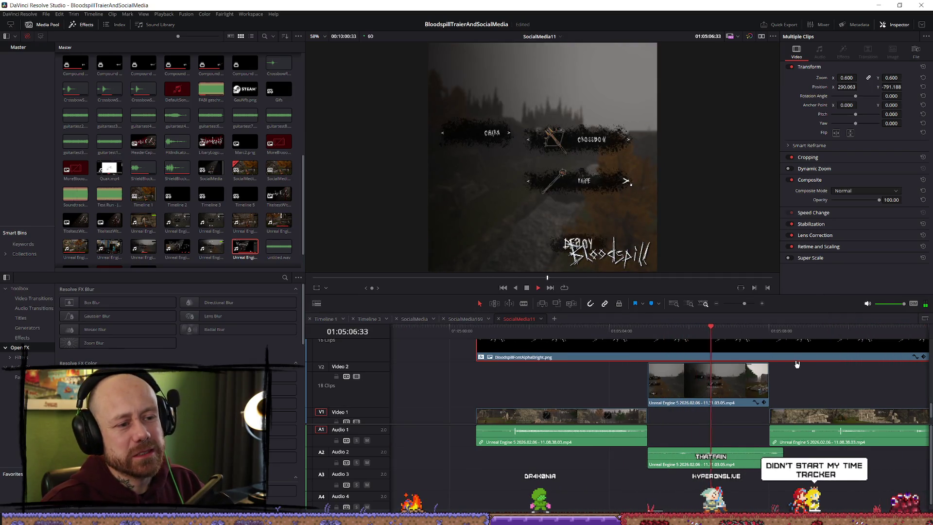
{"action": "key", "text": "space"}
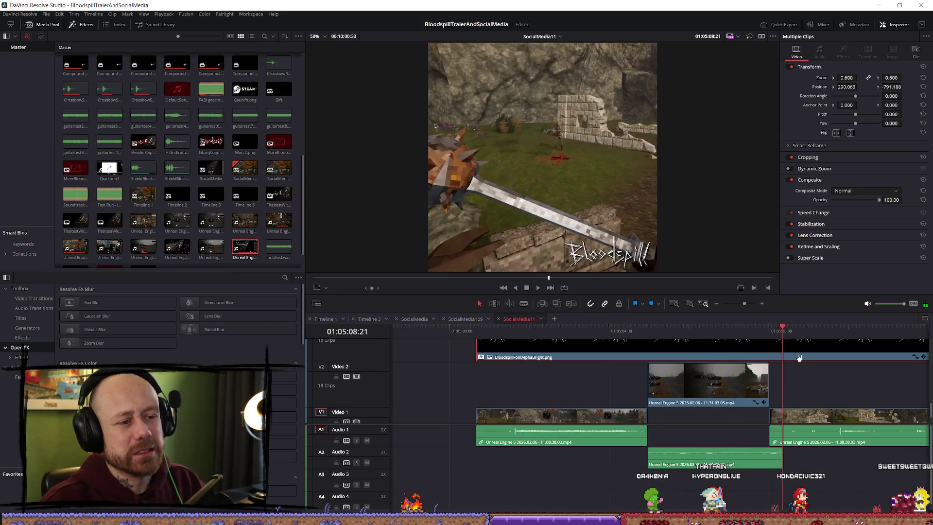
{"action": "scroll", "coordinate": [870, 368], "scroll_direction": "up", "scroll_amount": 2}
{"action": "scroll", "coordinate": [870, 368], "scroll_direction": "down", "scroll_amount": 3}
{"action": "key", "text": "space"}
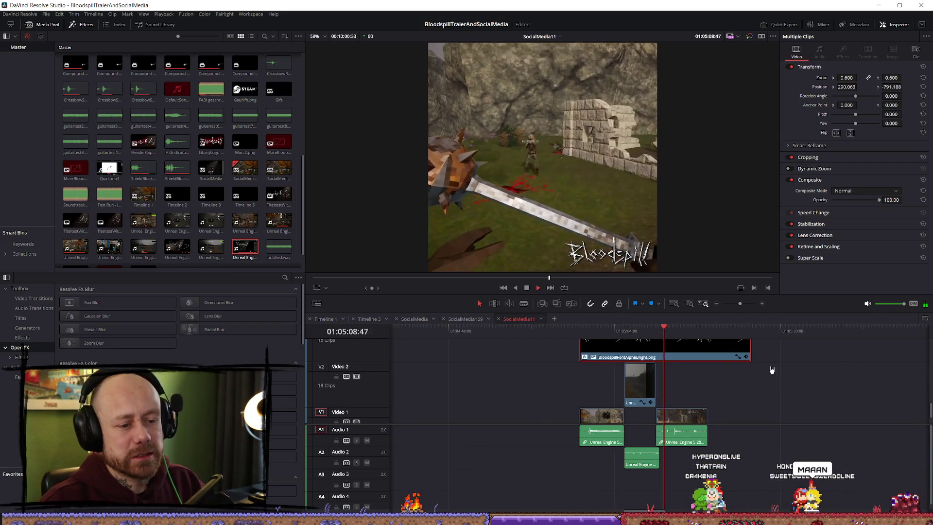
Step: Shorten the Bloodspill logo clip's end, review it, and return to the title card
{"action": "left_click_drag", "start_coordinate": [748, 346], "coordinate": [707, 346]}
{"action": "key", "text": "space"}
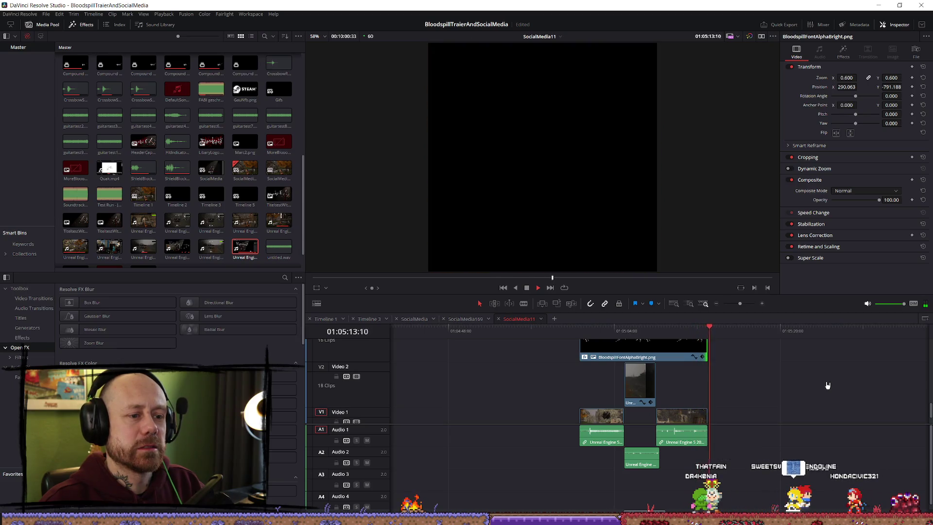
{"action": "left_click", "coordinate": [828, 387]}
{"action": "scroll", "coordinate": [767, 403], "scroll_direction": "up", "scroll_amount": 4}
{"action": "scroll", "coordinate": [766, 403], "scroll_direction": "down", "scroll_amount": 6}
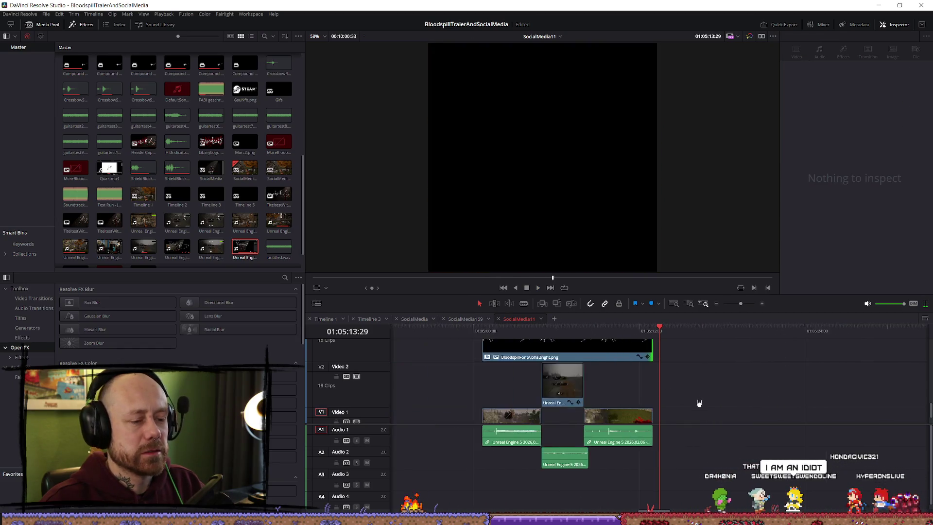
{"action": "left_click", "coordinate": [434, 330]}
{"action": "key", "text": "space"}
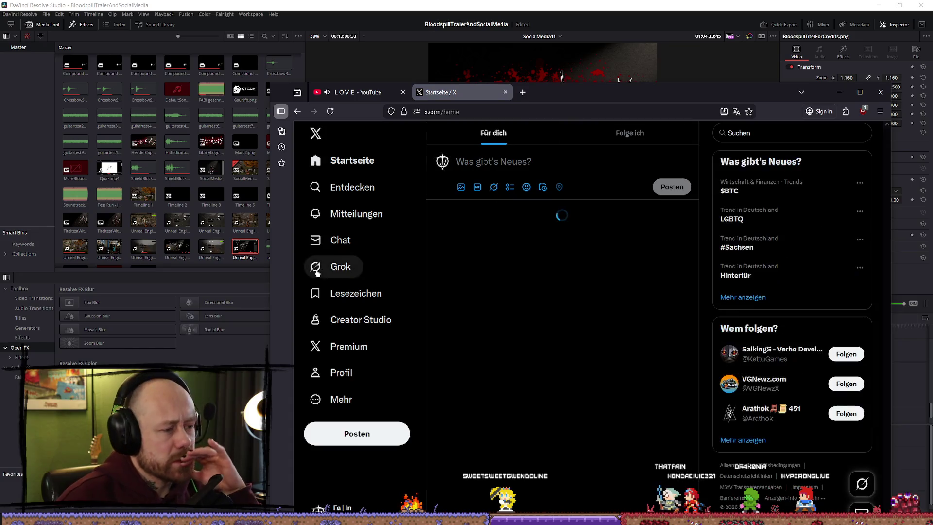
Step: Open the Bloodspill profile on X and skim the 23 Jan post's video
{"action": "left_click", "coordinate": [340, 372]}
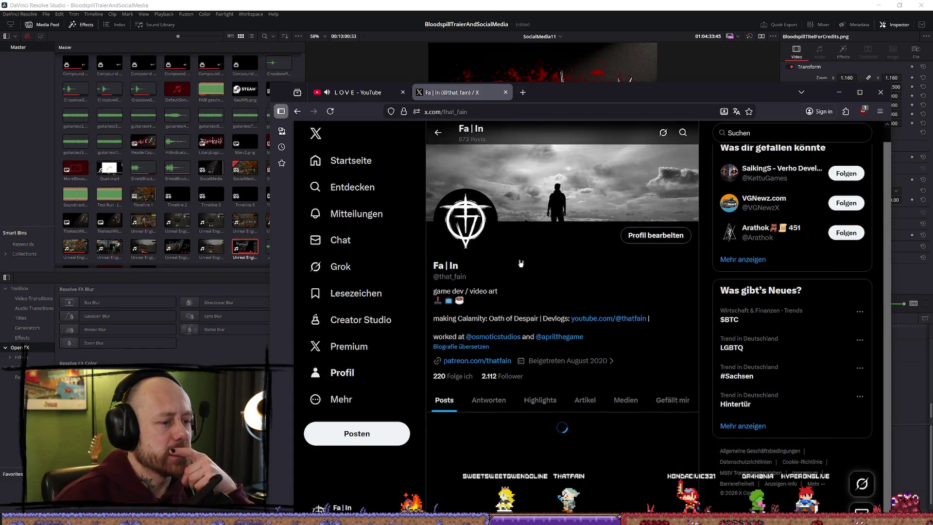
{"action": "scroll", "coordinate": [567, 275], "scroll_direction": "down", "scroll_amount": 8}
{"action": "scroll", "coordinate": [566, 276], "scroll_direction": "down", "scroll_amount": 10}
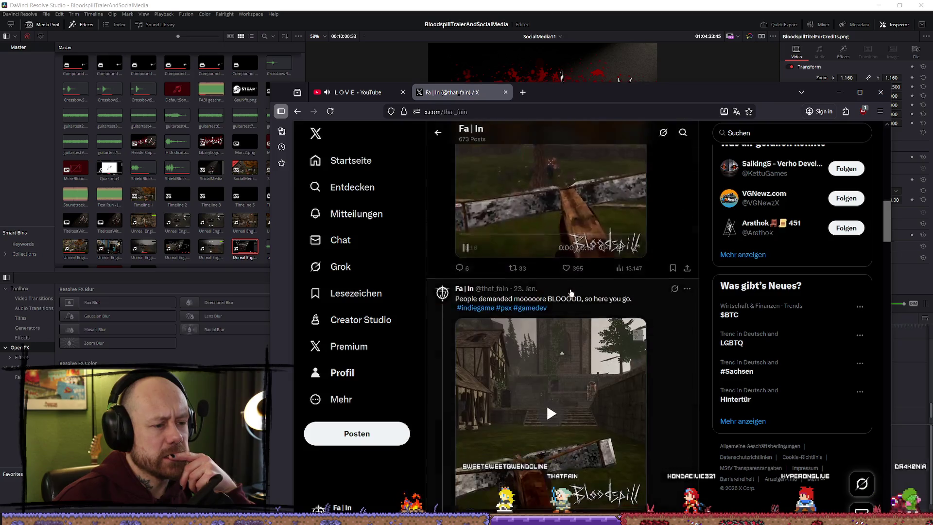
{"action": "left_click", "coordinate": [615, 348]}
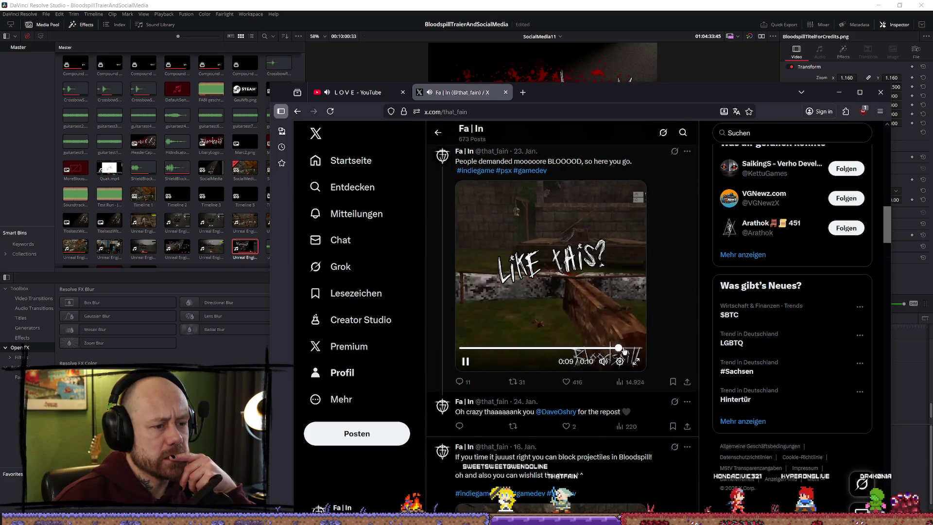
{"action": "scroll", "coordinate": [537, 314], "scroll_direction": "up", "scroll_amount": 6}
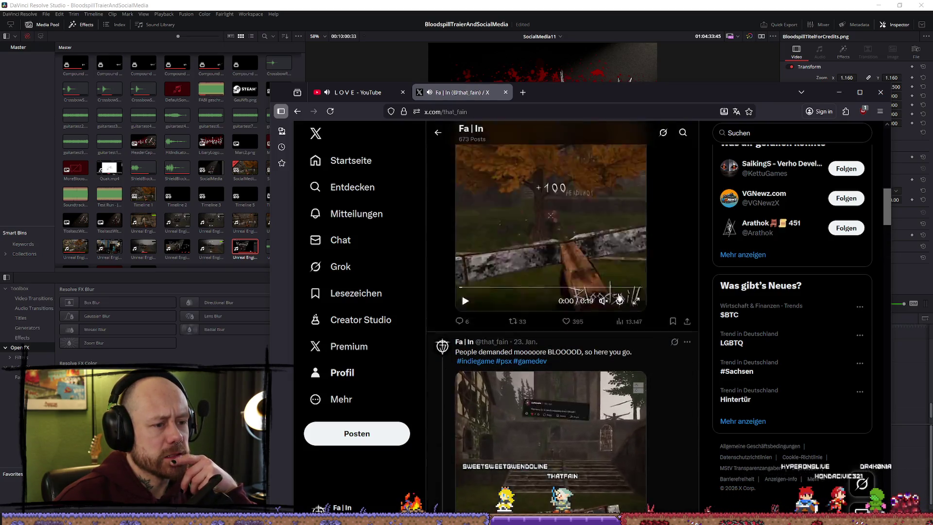
{"action": "scroll", "coordinate": [559, 306], "scroll_direction": "down", "scroll_amount": 3}
{"action": "scroll", "coordinate": [595, 292], "scroll_direction": "up", "scroll_amount": 2}
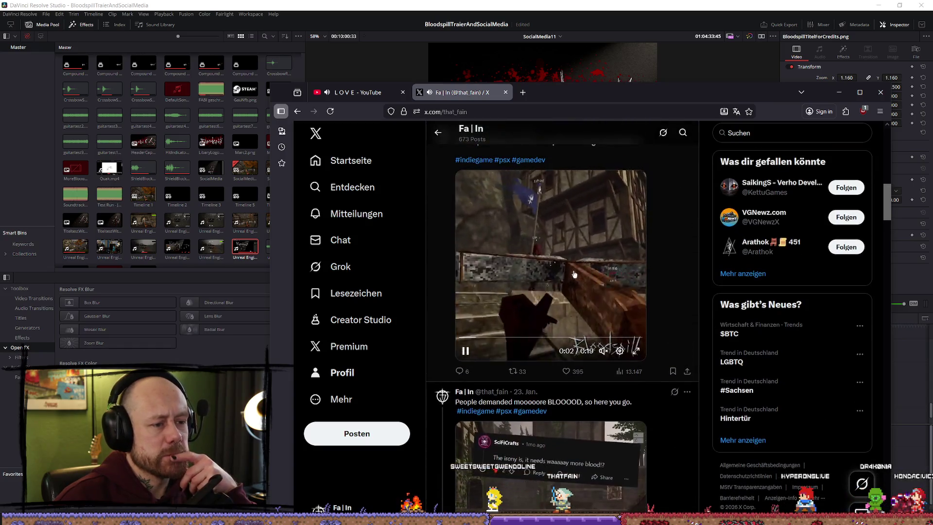
{"action": "scroll", "coordinate": [596, 297], "scroll_direction": "up", "scroll_amount": 1}
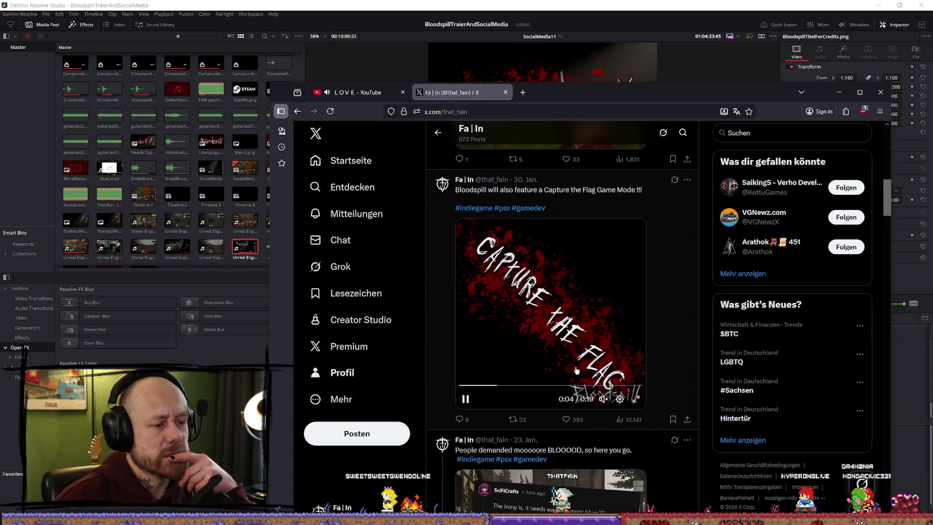
Step: Watch and pause the Capture the Flag video, then return to DaVinci Resolve
{"action": "left_click", "coordinate": [611, 384]}
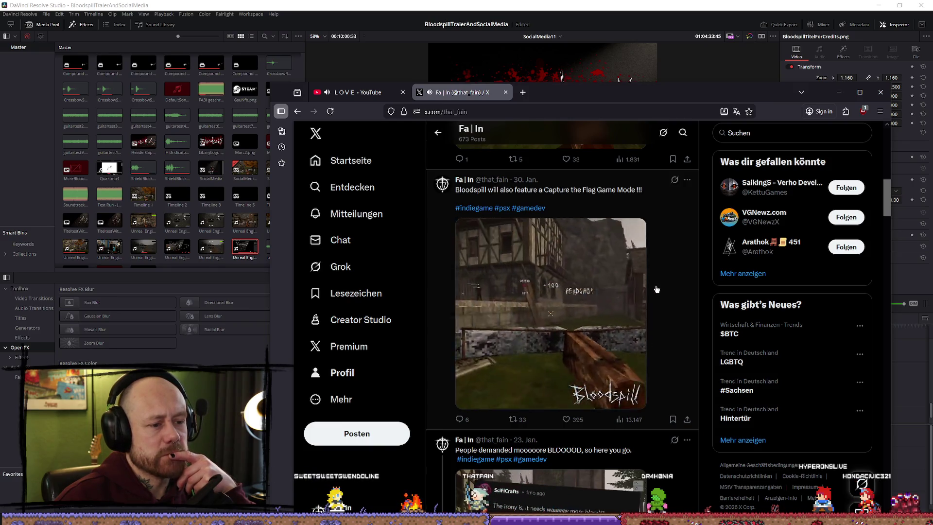
{"action": "scroll", "coordinate": [617, 272], "scroll_direction": "up", "scroll_amount": 4}
{"action": "scroll", "coordinate": [613, 270], "scroll_direction": "down", "scroll_amount": 4}
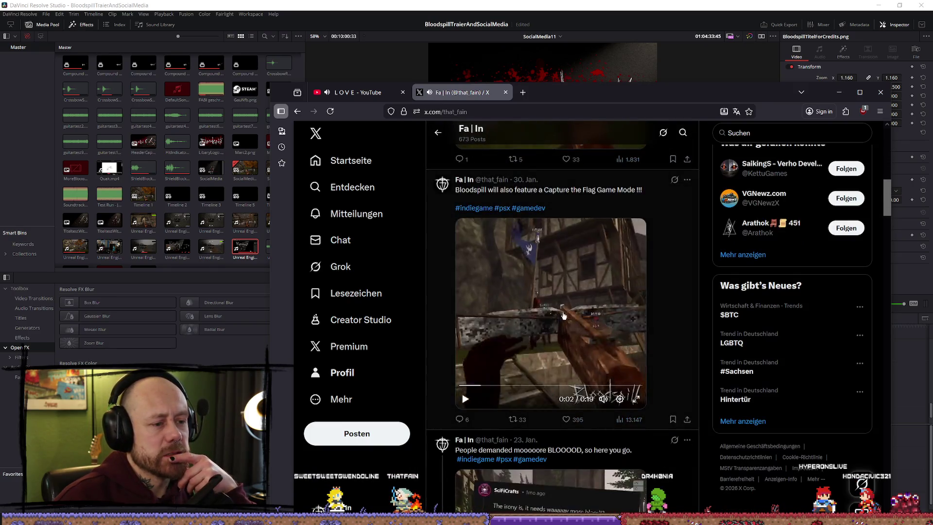
{"action": "left_click", "coordinate": [581, 316]}
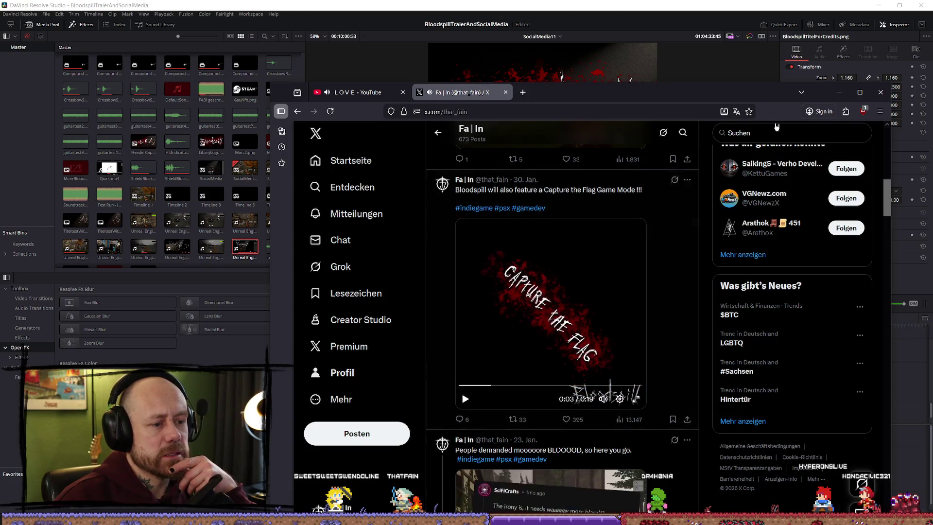
{"action": "left_click", "coordinate": [839, 92]}
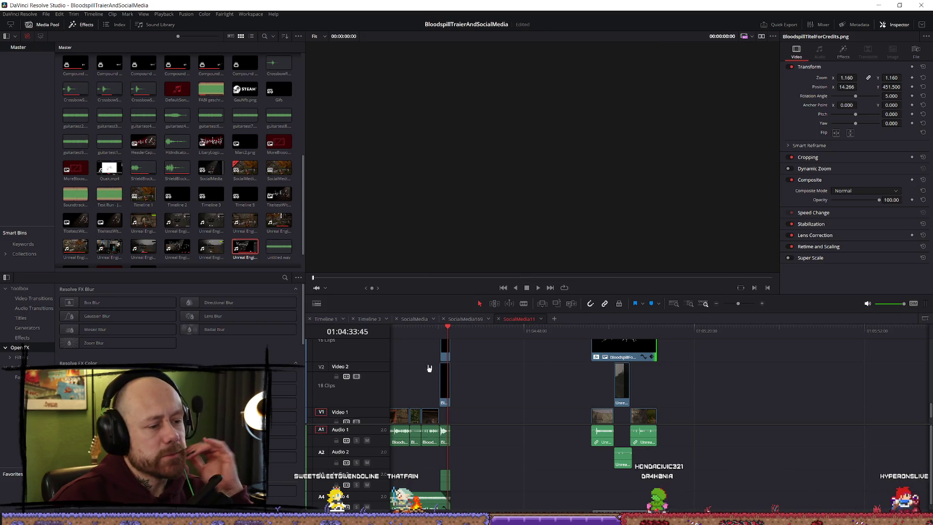
Step: Select the closing Bloodspill title, music and wishlist clips
{"action": "mouse_move", "coordinate": [474, 479]}
{"action": "left_mouse_down"}
{"action": "mouse_move", "coordinate": [451, 441]}
{"action": "mouse_move", "coordinate": [446, 355]}
{"action": "left_mouse_up"}
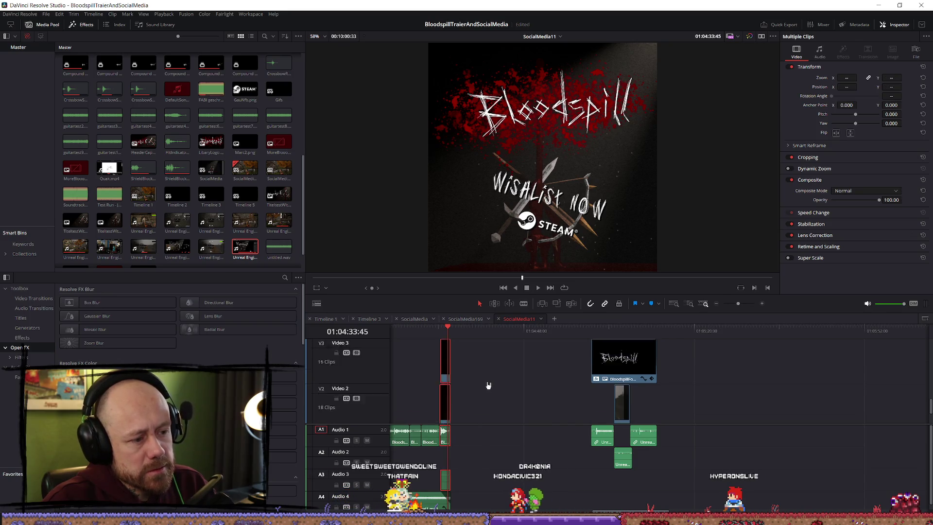
{"action": "scroll", "coordinate": [498, 388], "scroll_direction": "down", "scroll_amount": 2}
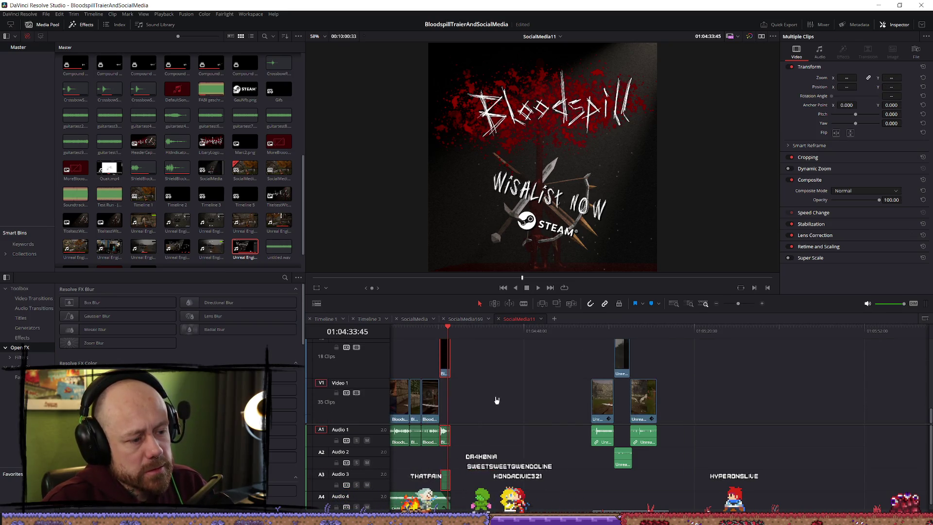
{"action": "left_click_drag", "start_coordinate": [463, 476], "coordinate": [456, 449]}
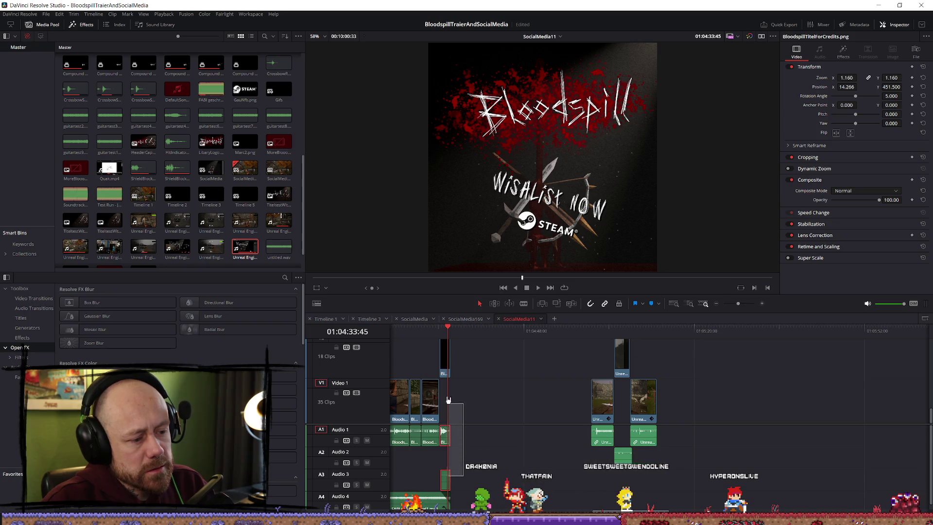
{"action": "left_click_drag", "start_coordinate": [448, 400], "coordinate": [449, 400]}
{"action": "scroll", "coordinate": [569, 401], "scroll_direction": "up", "scroll_amount": 5}
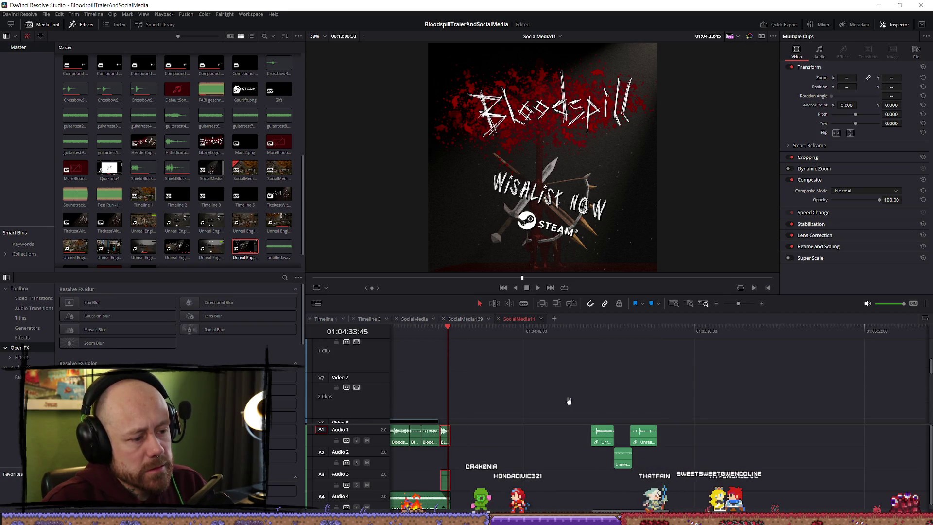
Step: Paste the closing clips after the last gameplay clip and play the new ending
{"action": "left_click", "coordinate": [657, 354]}
{"action": "key", "text": "ctrl+equal"}
{"action": "key", "text": "ctrl+equal"}
{"action": "key", "text": "ctrl+equal"}
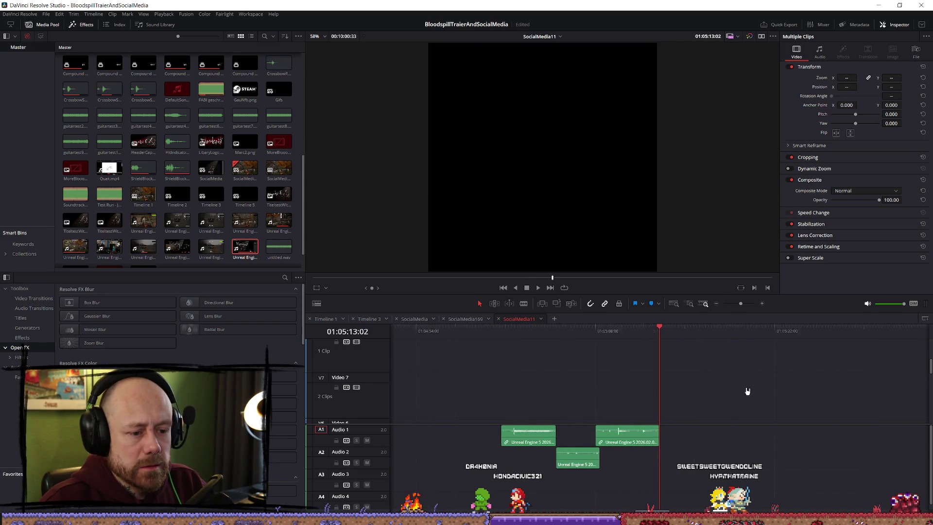
{"action": "key", "text": "ctrl+v"}
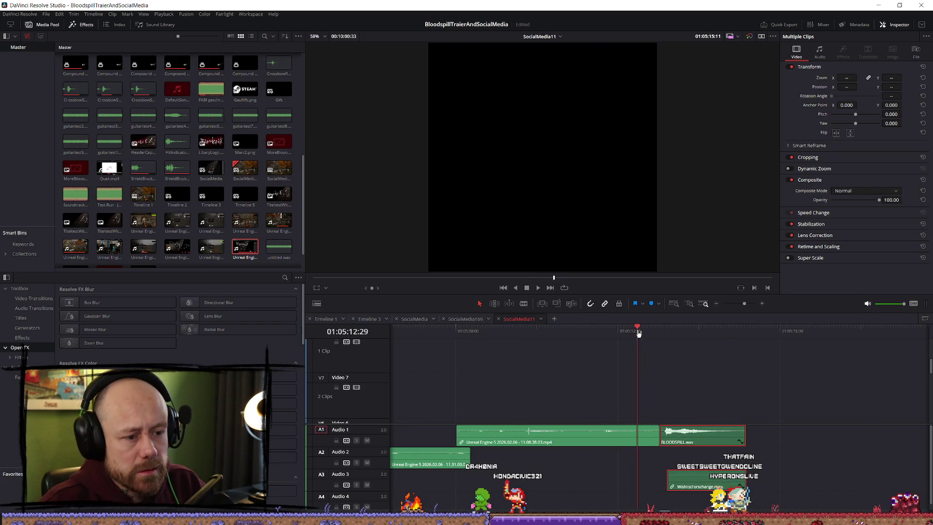
{"action": "key", "text": "space"}
{"action": "key", "text": "shift+z"}
{"action": "key", "text": "shift+z"}
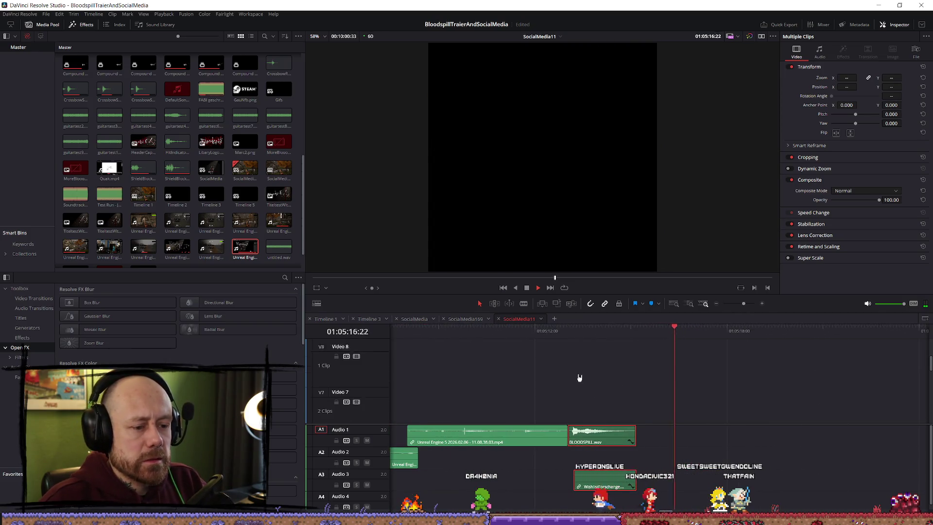
{"action": "scroll", "coordinate": [583, 381], "scroll_direction": "down", "scroll_amount": 4}
{"action": "key", "text": "space"}
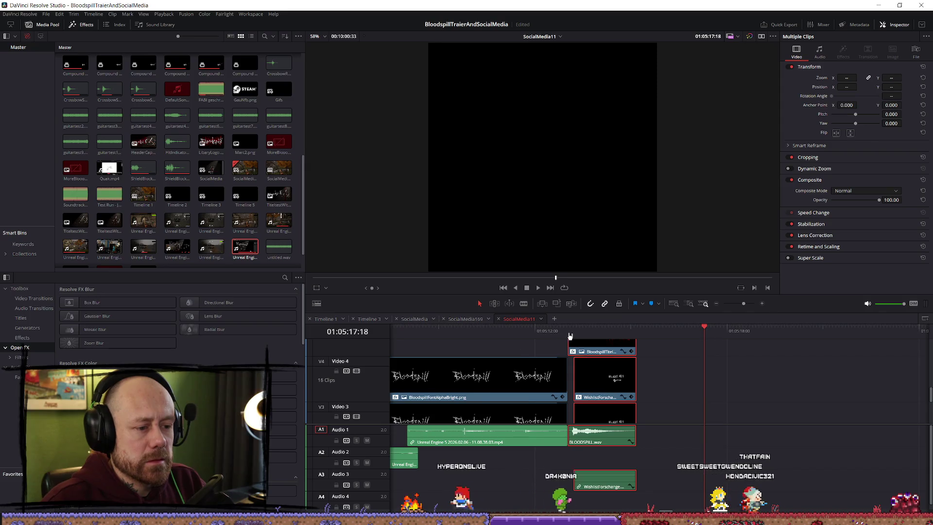
Step: Rewind to the gameplay clip, watch the new ending in the cinema viewer, then return to its start
{"action": "key", "text": "Up"}
{"action": "key", "text": "shift+z"}
{"action": "key", "text": "shift+z"}
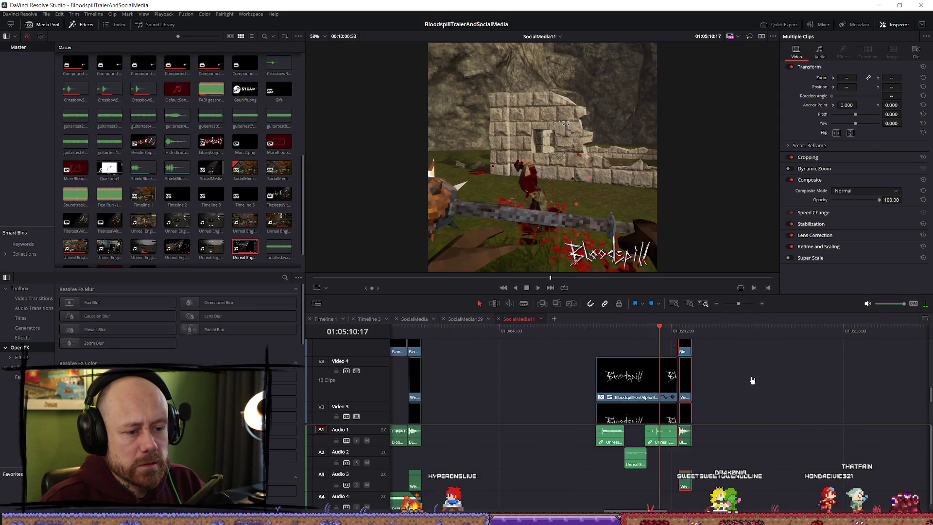
{"action": "left_click_drag", "start_coordinate": [662, 330], "coordinate": [597, 332]}
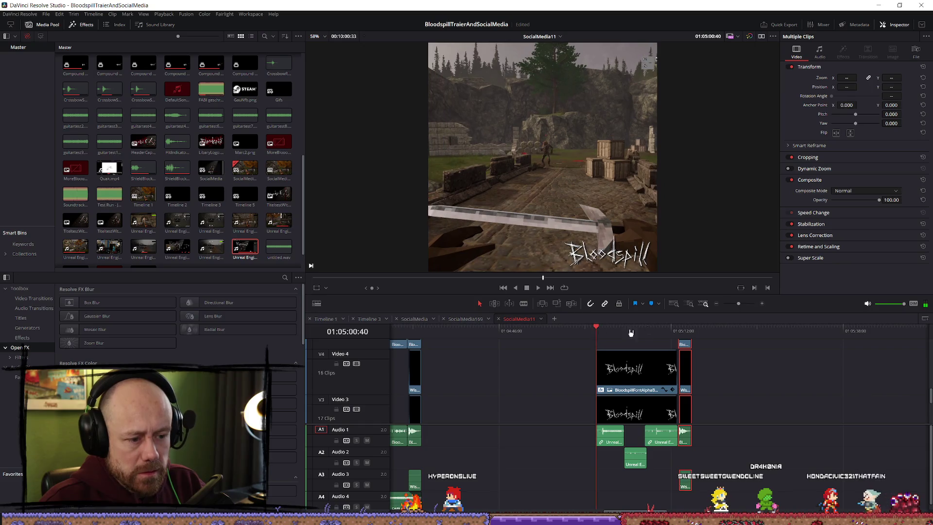
{"action": "key", "text": "p"}
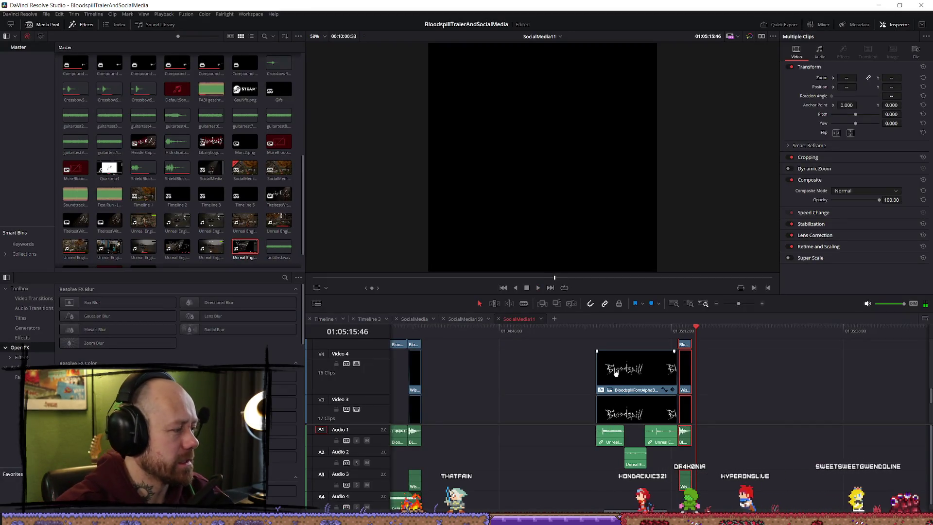
{"action": "left_click", "coordinate": [597, 335]}
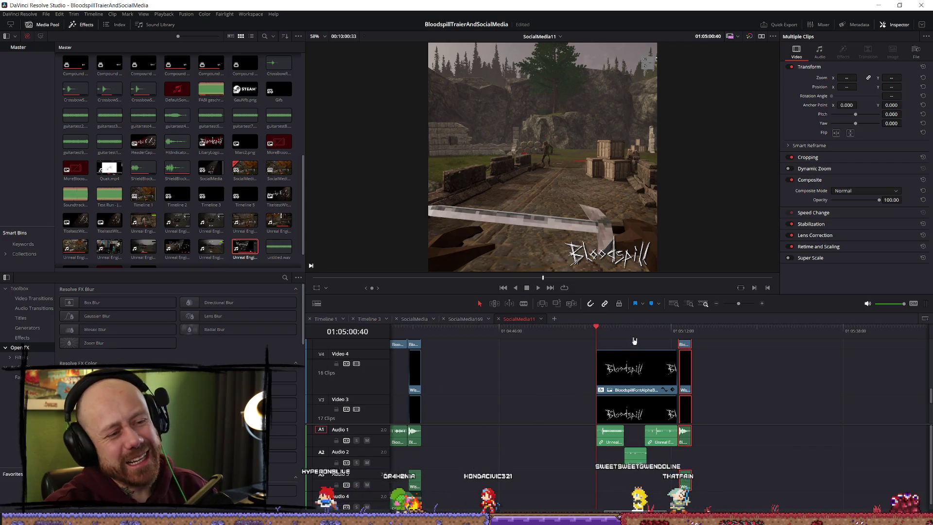
{"action": "left_click_drag", "start_coordinate": [613, 331], "coordinate": [597, 329]}
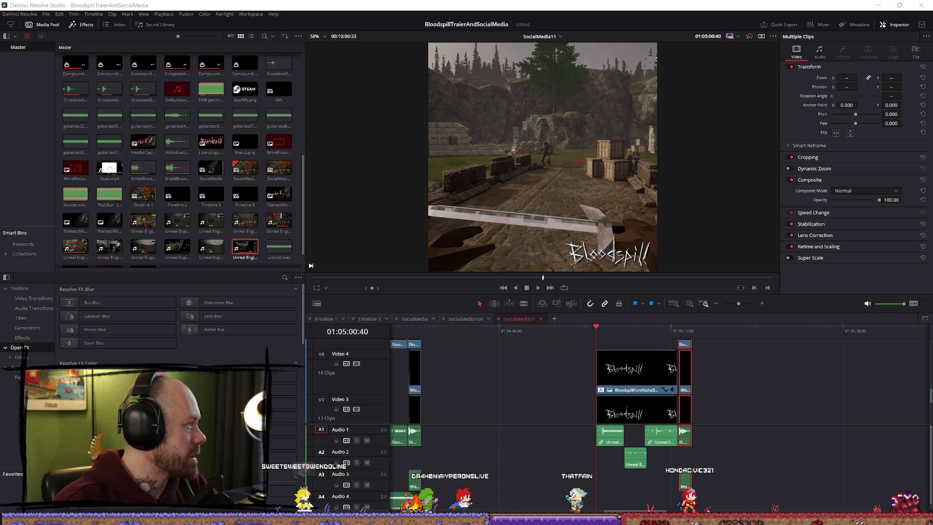
{"action": "key", "text": "alt+Tab"}
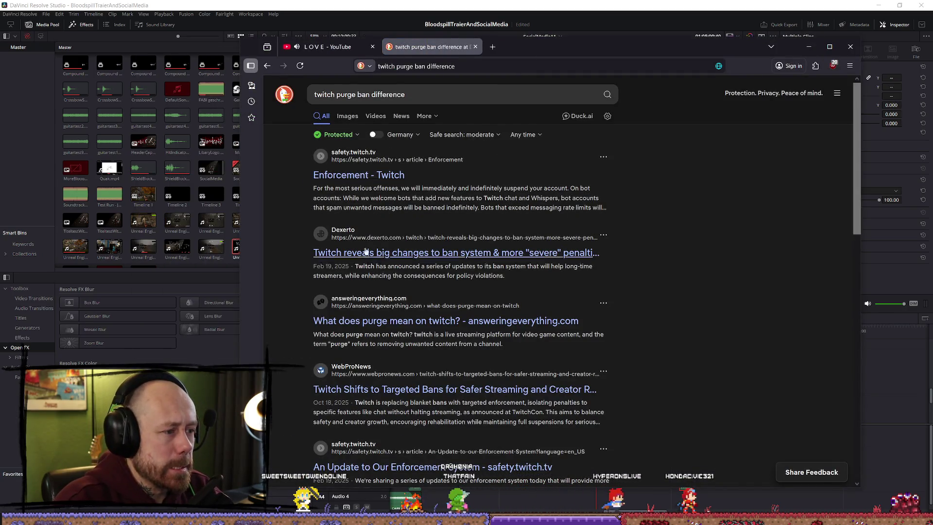
Step: Open the article on what purge means on Twitch and read through it to the end
{"action": "scroll", "coordinate": [402, 277], "scroll_direction": "down", "scroll_amount": 1}
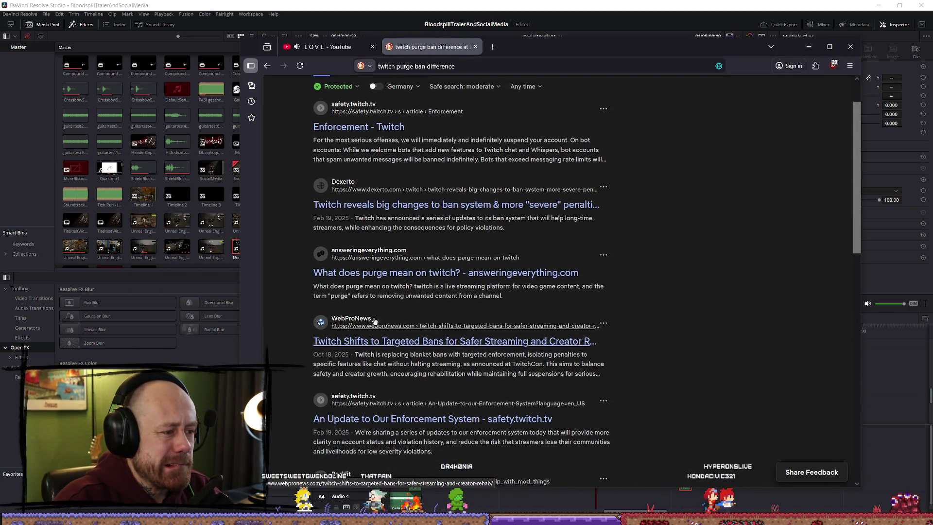
{"action": "left_click", "coordinate": [403, 273]}
{"action": "scroll", "coordinate": [563, 246], "scroll_direction": "down", "scroll_amount": 2}
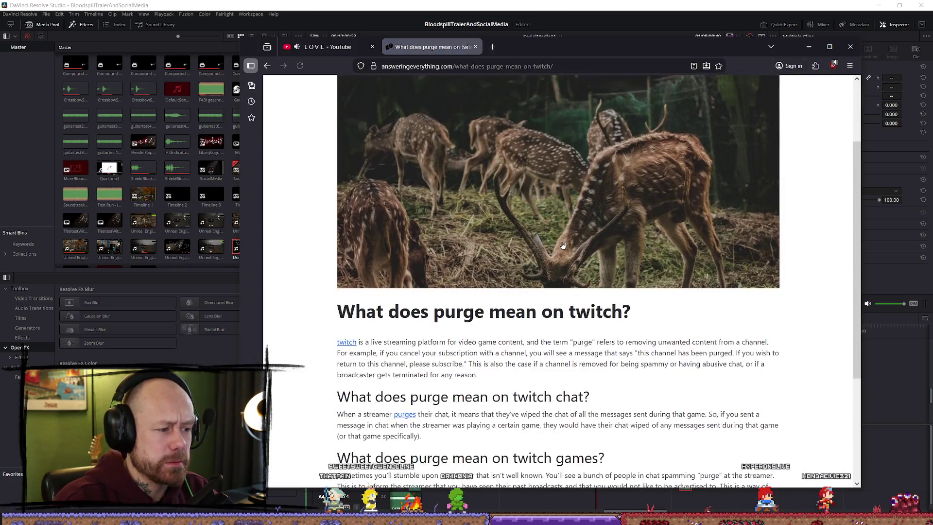
{"action": "scroll", "coordinate": [562, 246], "scroll_direction": "down", "scroll_amount": 2}
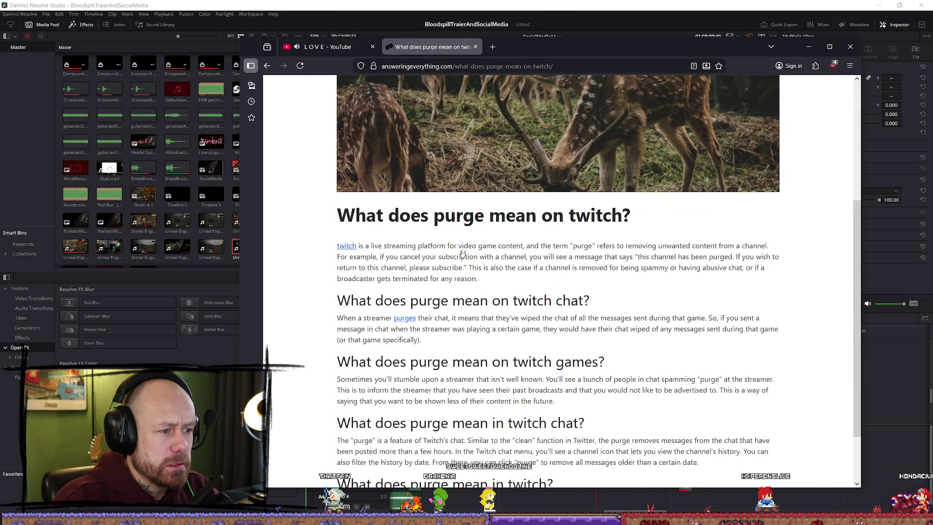
{"action": "scroll", "coordinate": [462, 252], "scroll_direction": "down", "scroll_amount": 2}
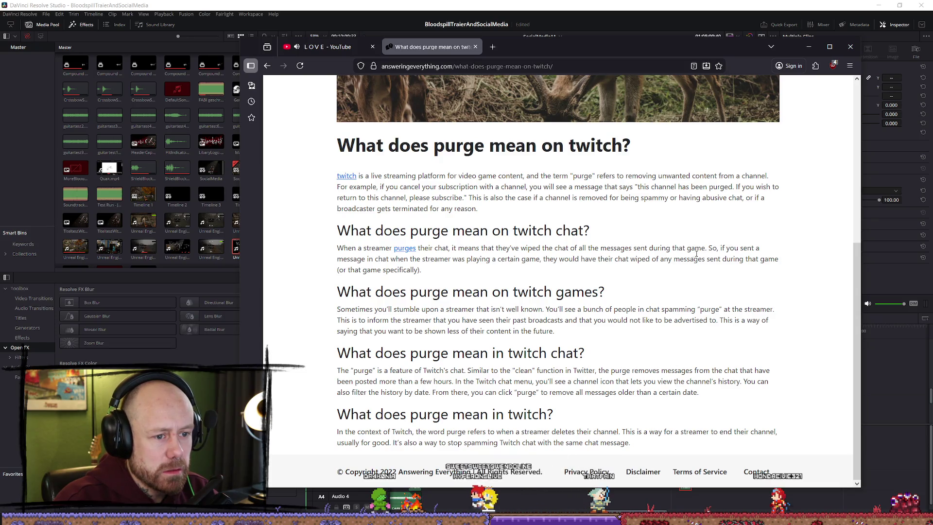
{"action": "left_click_drag", "start_coordinate": [400, 258], "coordinate": [623, 258]}
{"action": "left_click", "coordinate": [443, 258]}
{"action": "left_click", "coordinate": [655, 257]}
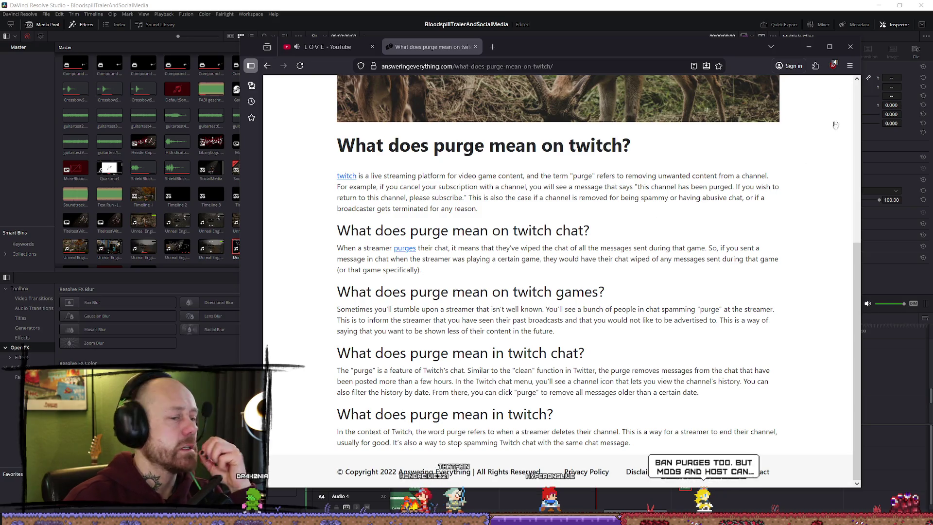
Step: Close the purge article and switch back to DaVinci Resolve at the closing section
{"action": "left_click", "coordinate": [475, 47]}
{"action": "left_click_drag", "start_coordinate": [566, 50], "coordinate": [252, 47]}
{"action": "key", "text": "alt+Tab"}
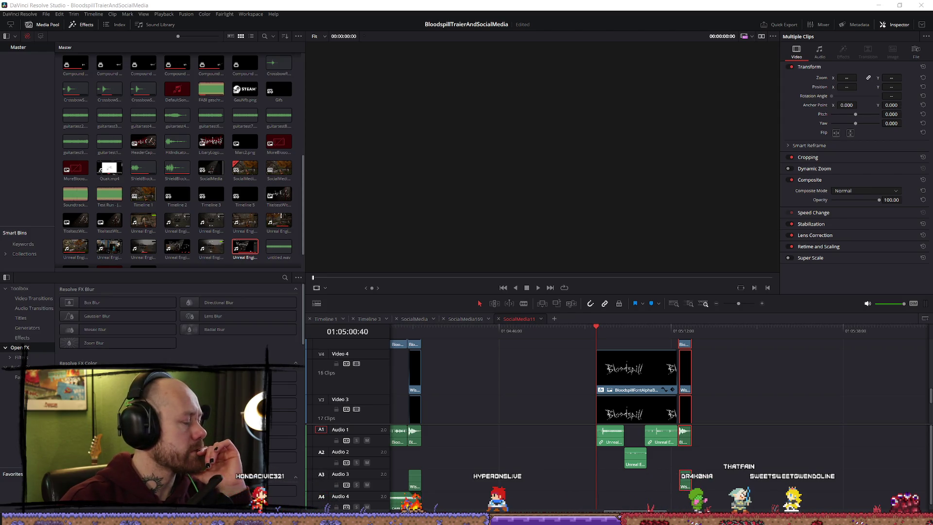
{"action": "left_click", "coordinate": [590, 330]}
Step: Review the closing section and paste a copy of the FABI music clip at the playhead on Audio 4
{"action": "key", "text": "space"}
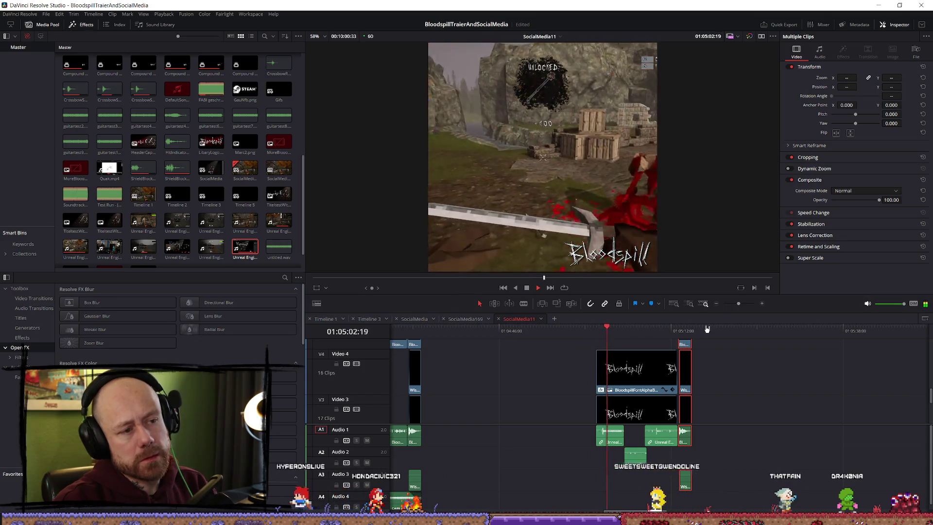
{"action": "key", "text": "space"}
{"action": "scroll", "coordinate": [714, 369], "scroll_direction": "left", "scroll_amount": 2}
{"action": "scroll", "coordinate": [714, 369], "scroll_direction": "down", "scroll_amount": 1}
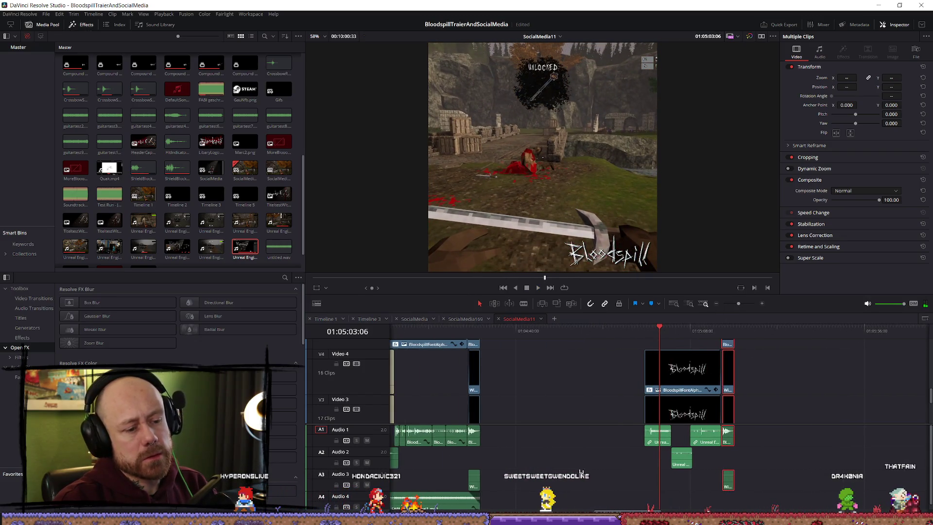
{"action": "scroll", "coordinate": [466, 491], "scroll_direction": "down", "scroll_amount": 1}
{"action": "left_click", "coordinate": [445, 506]}
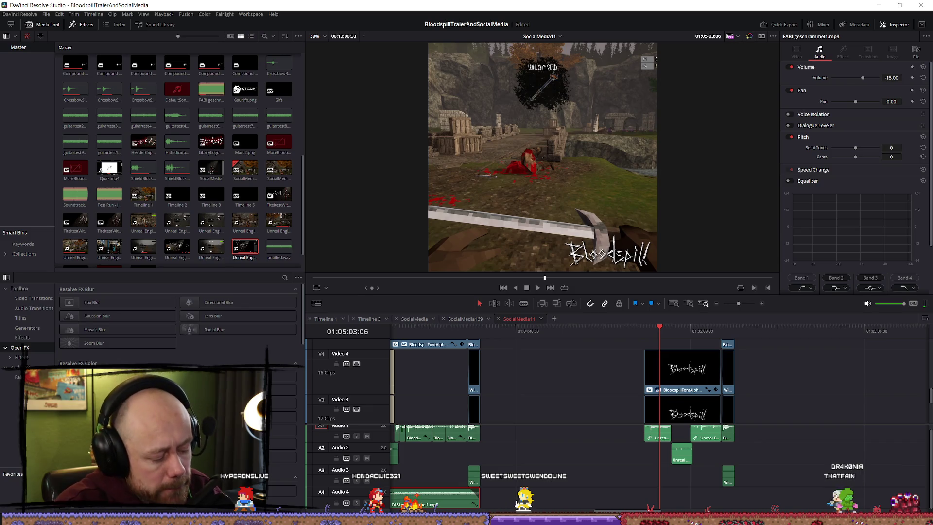
{"action": "left_click", "coordinate": [645, 331]}
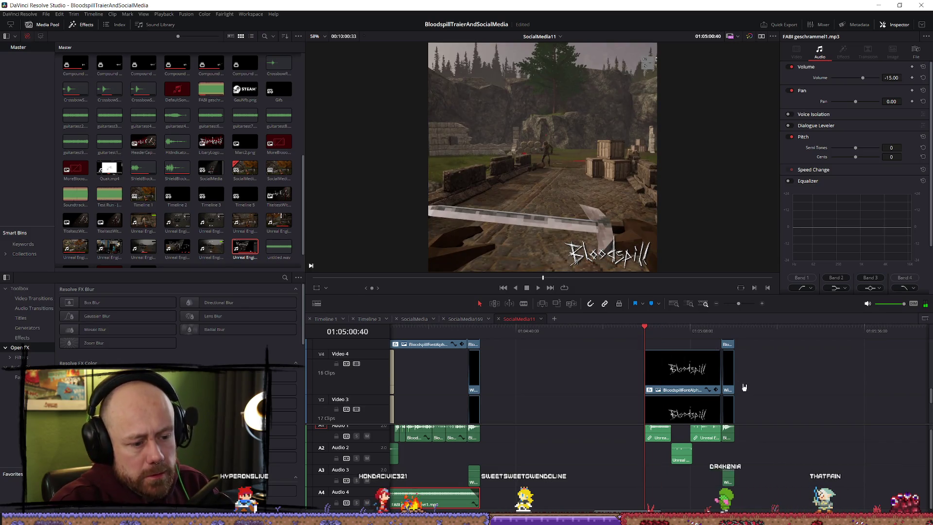
{"action": "key", "text": "ctrl+v"}
Step: Play the new music and trim the pasted clip's right edge to end with the video
{"action": "left_click", "coordinate": [647, 330]}
{"action": "key", "text": "space"}
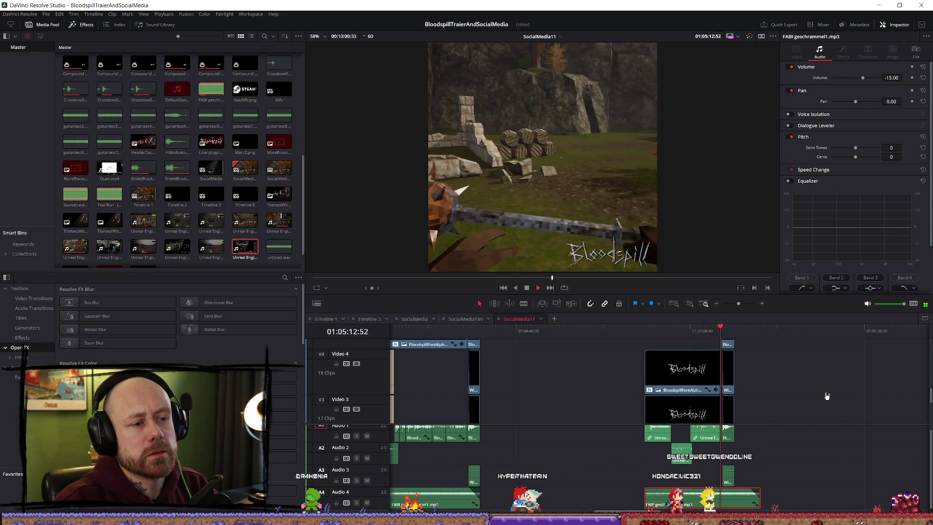
{"action": "key", "text": "space"}
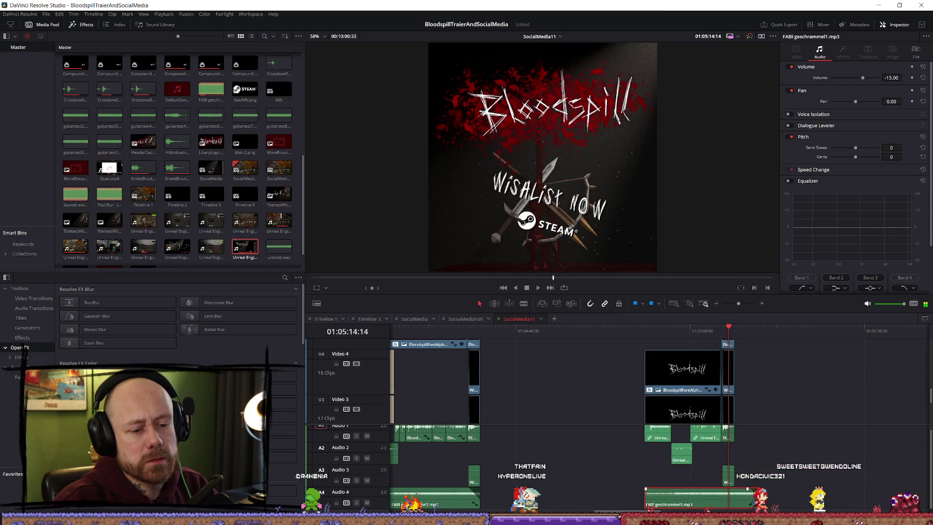
{"action": "left_click_drag", "start_coordinate": [760, 505], "coordinate": [738, 505]}
{"action": "left_click", "coordinate": [732, 333]}
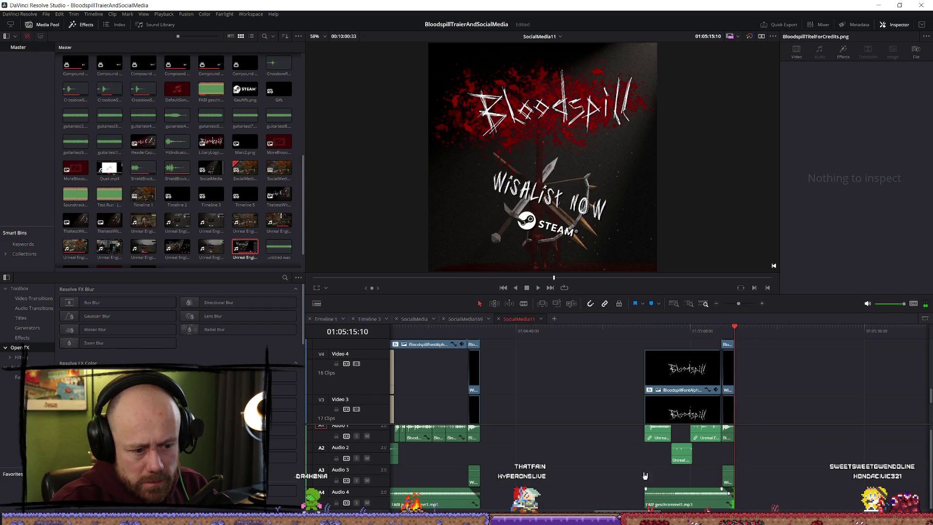
Step: Replay the edit and select the pasted music clip on Audio 4
{"action": "key", "text": "space"}
{"action": "scroll", "coordinate": [745, 504], "scroll_direction": "up", "scroll_amount": 3}
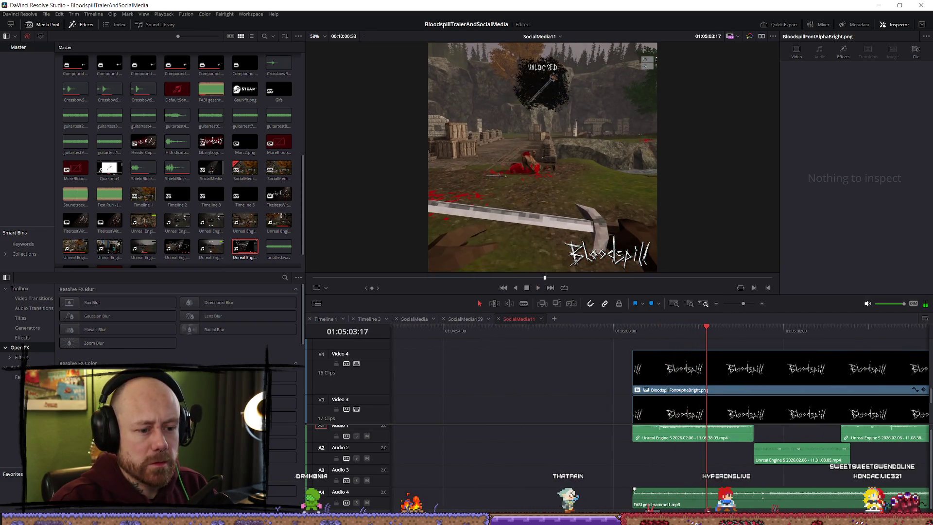
{"action": "key", "text": "space"}
{"action": "left_click_drag", "start_coordinate": [741, 502], "coordinate": [751, 497]}
{"action": "left_click", "coordinate": [750, 497]}
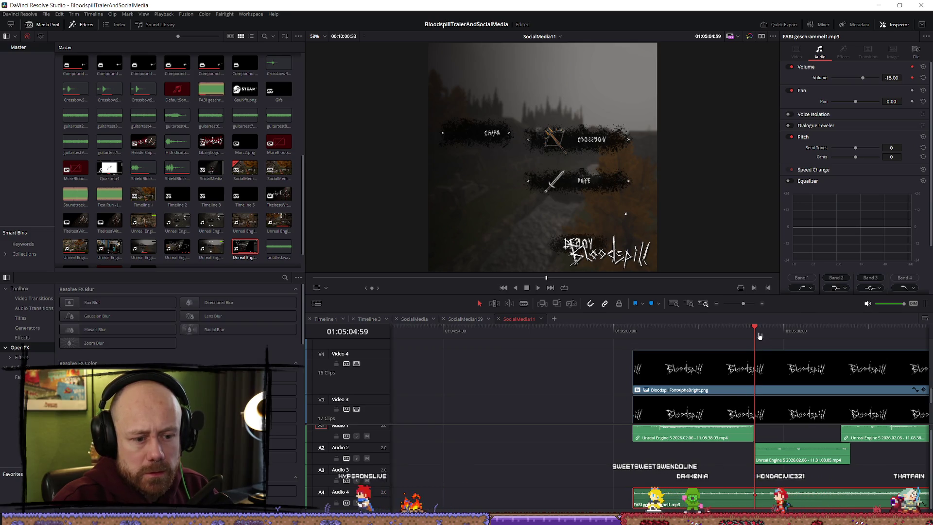
{"action": "left_click", "coordinate": [636, 345]}
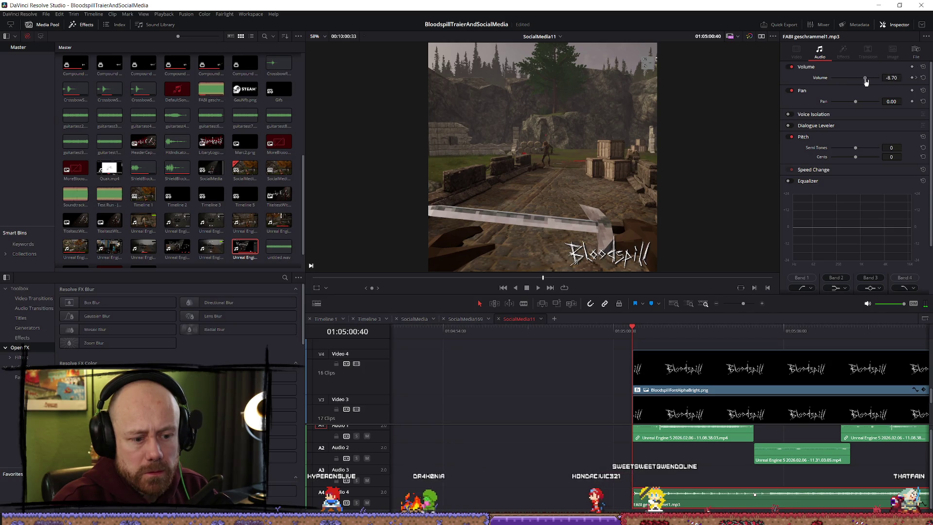
Step: Replay and scrub the start of the gameplay section to judge the pasted music's level
{"action": "key", "text": "space"}
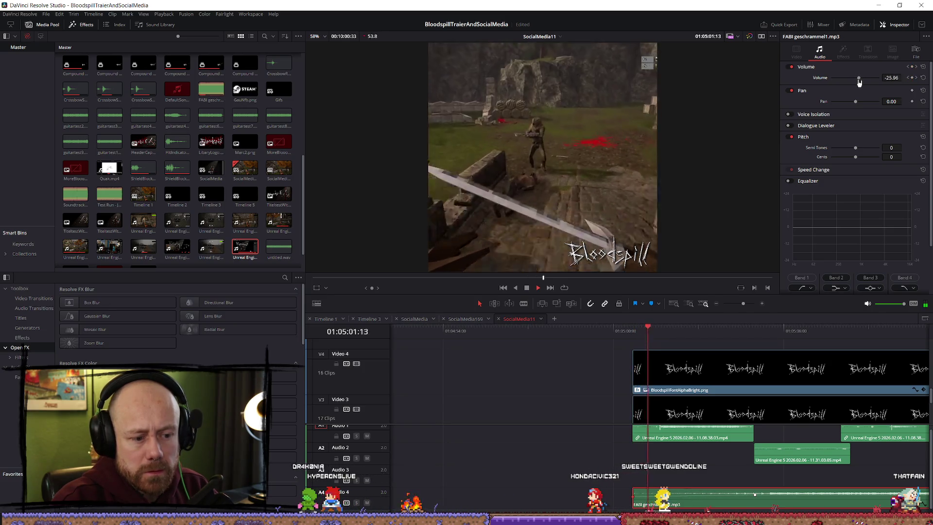
{"action": "key", "text": "space"}
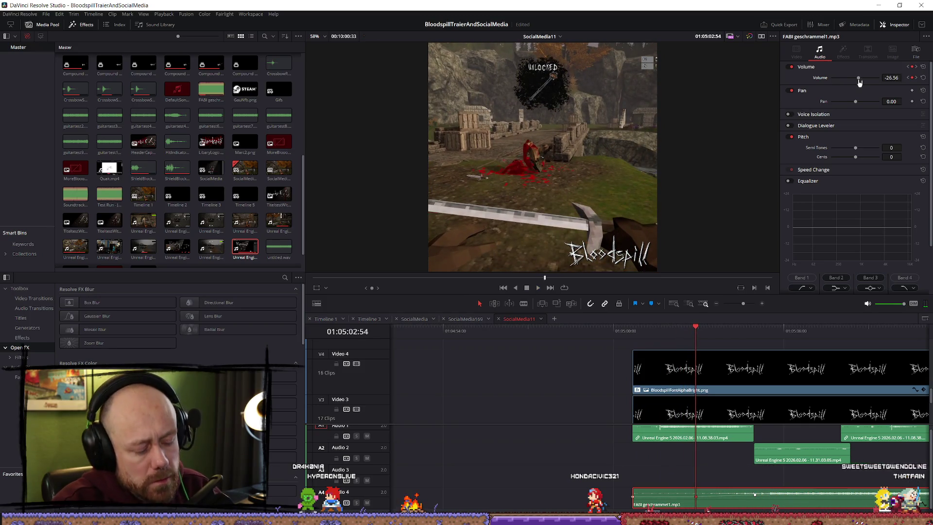
{"action": "left_click", "coordinate": [643, 330]}
{"action": "key", "text": "space"}
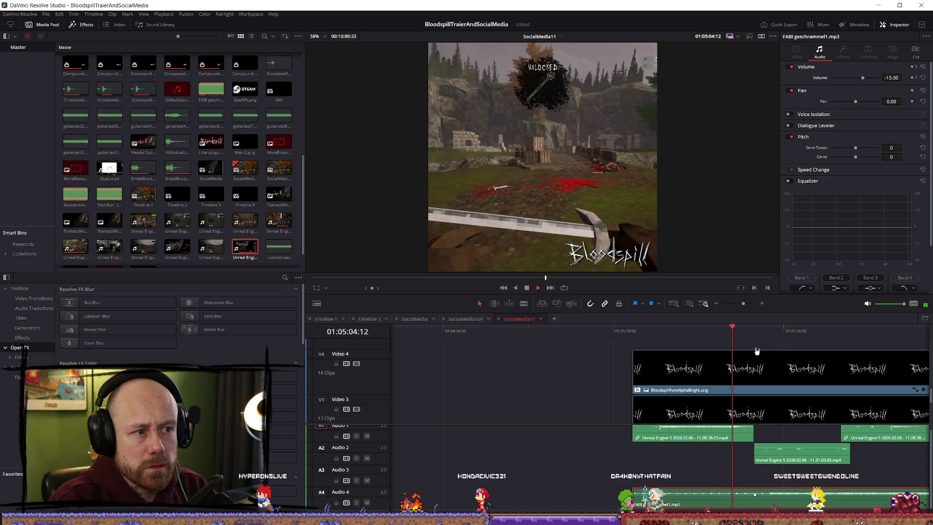
{"action": "key", "text": "space"}
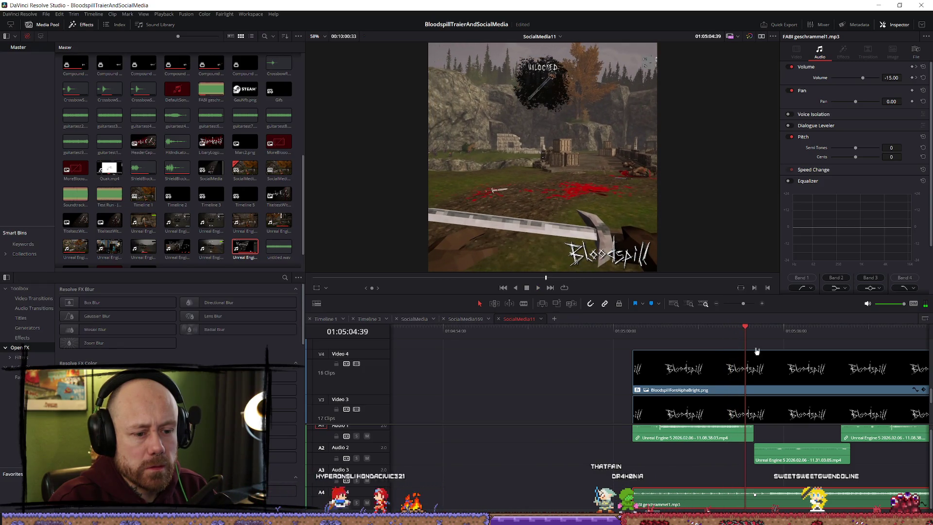
{"action": "left_click", "coordinate": [653, 338]}
{"action": "left_click", "coordinate": [633, 338]}
{"action": "left_click_drag", "start_coordinate": [638, 338], "coordinate": [725, 340]}
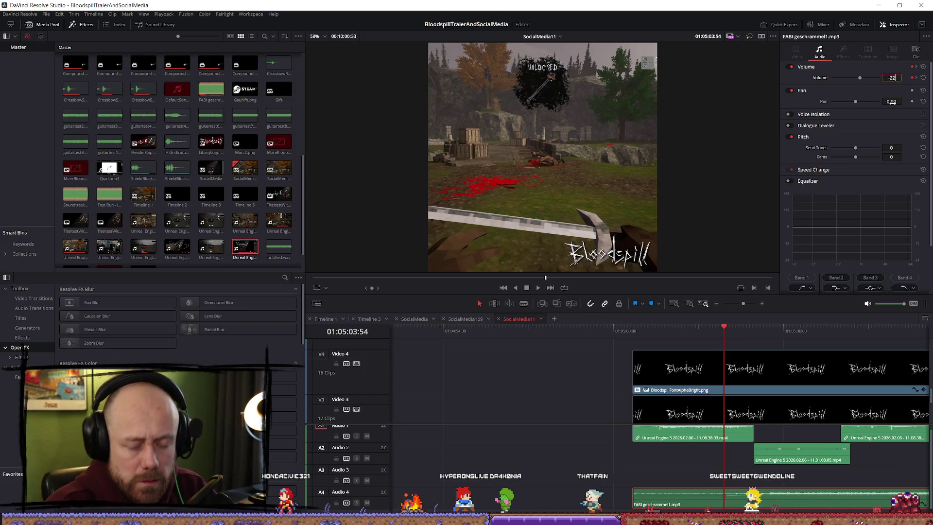
{"action": "key", "text": "Up"}
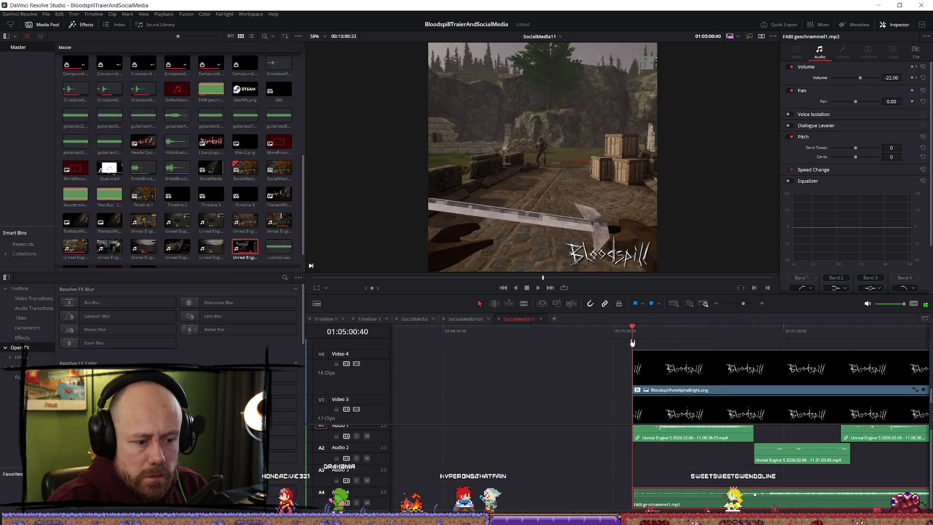
{"action": "key", "text": "space"}
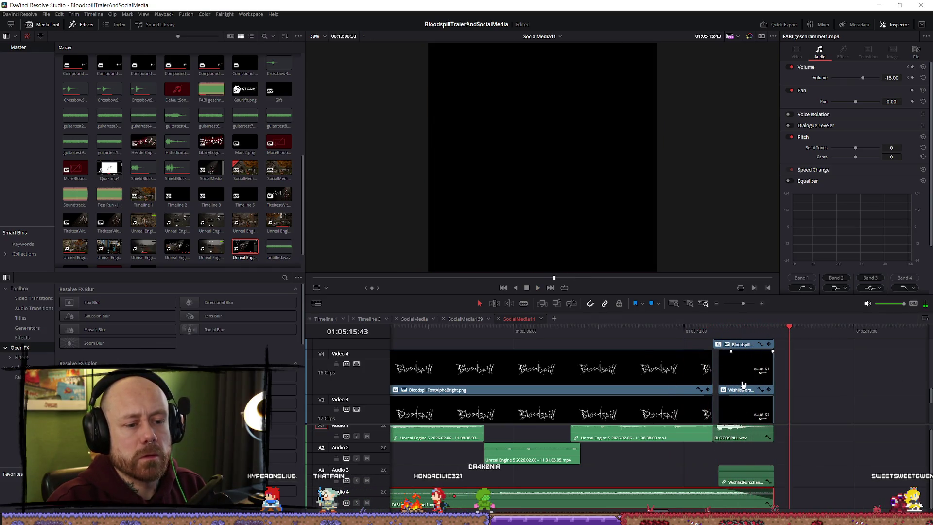
{"action": "scroll", "coordinate": [743, 384], "scroll_direction": "down", "scroll_amount": 2}
{"action": "key", "text": "j"}
{"action": "key", "text": "j"}
{"action": "key", "text": "j"}
{"action": "key", "text": "l"}
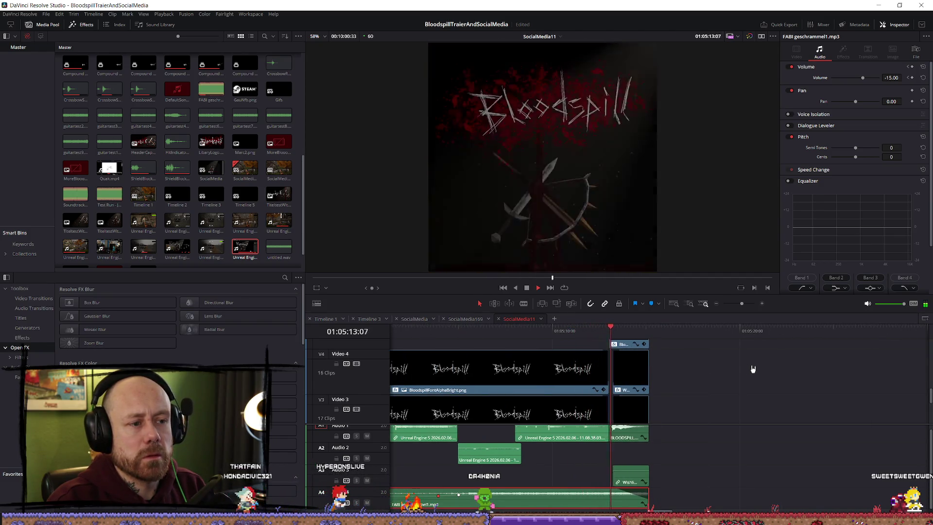
{"action": "left_click", "coordinate": [611, 330]}
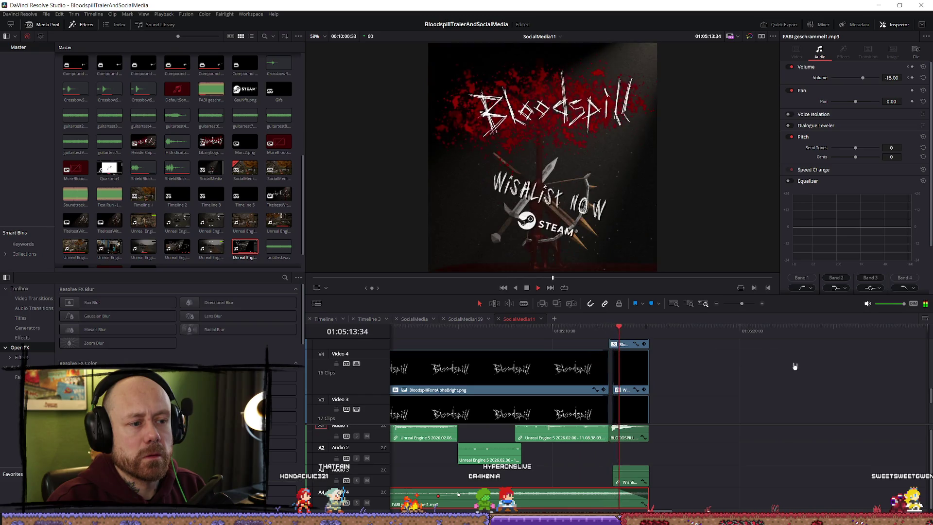
{"action": "key", "text": "space"}
{"action": "scroll", "coordinate": [718, 381], "scroll_direction": "up", "scroll_amount": 5}
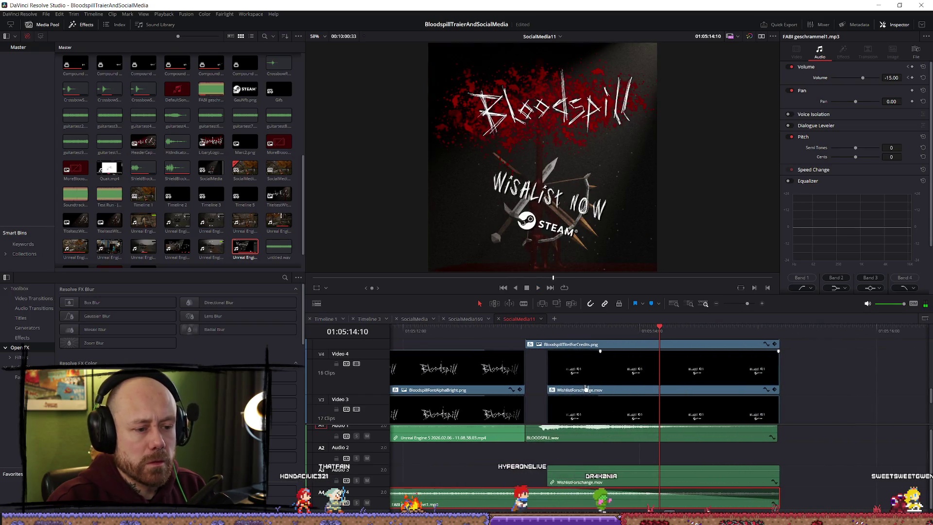
{"action": "left_click", "coordinate": [632, 385]}
{"action": "scroll", "coordinate": [632, 385], "scroll_direction": "down", "scroll_amount": 3}
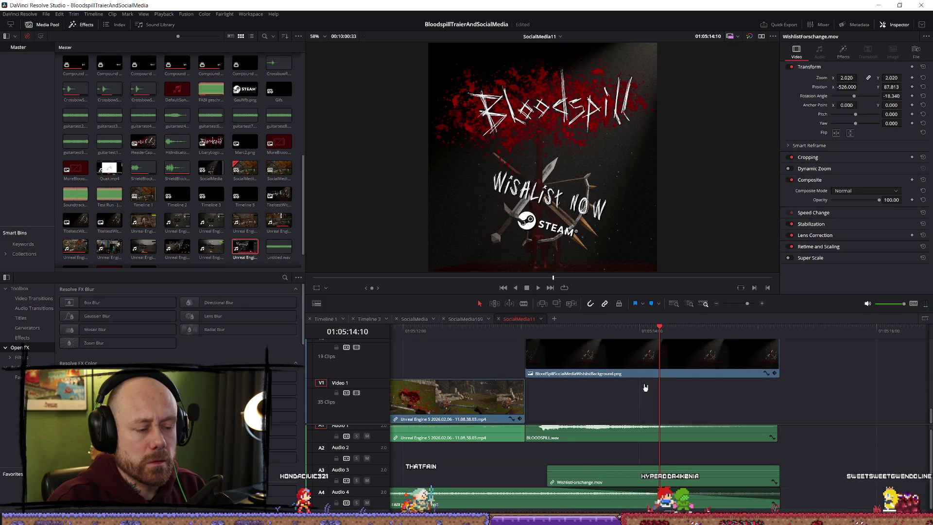
{"action": "scroll", "coordinate": [643, 388], "scroll_direction": "down", "scroll_amount": 5}
{"action": "left_click", "coordinate": [502, 330]}
{"action": "key", "text": "space"}
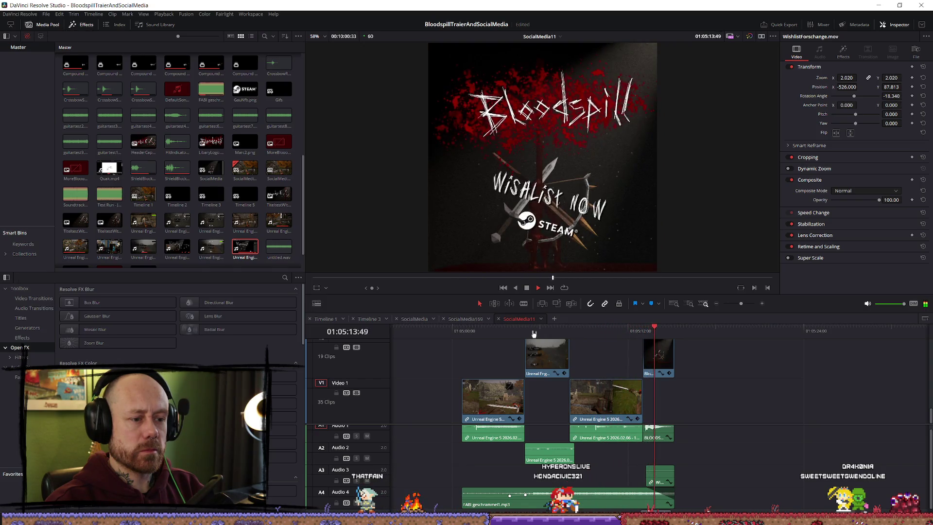
Step: Scrub through the weapon-selection menu shot, then switch over to the Unreal Editor
{"action": "left_click", "coordinate": [532, 331]}
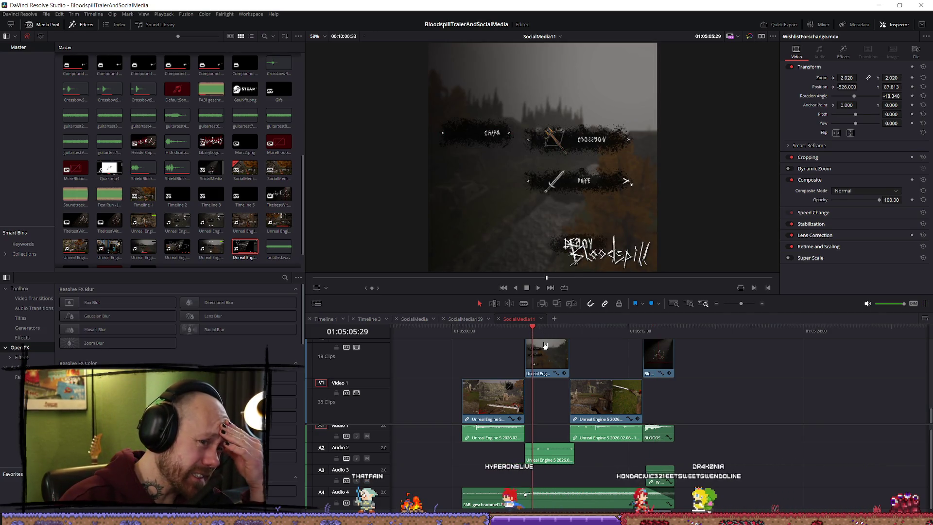
{"action": "left_click", "coordinate": [524, 333]}
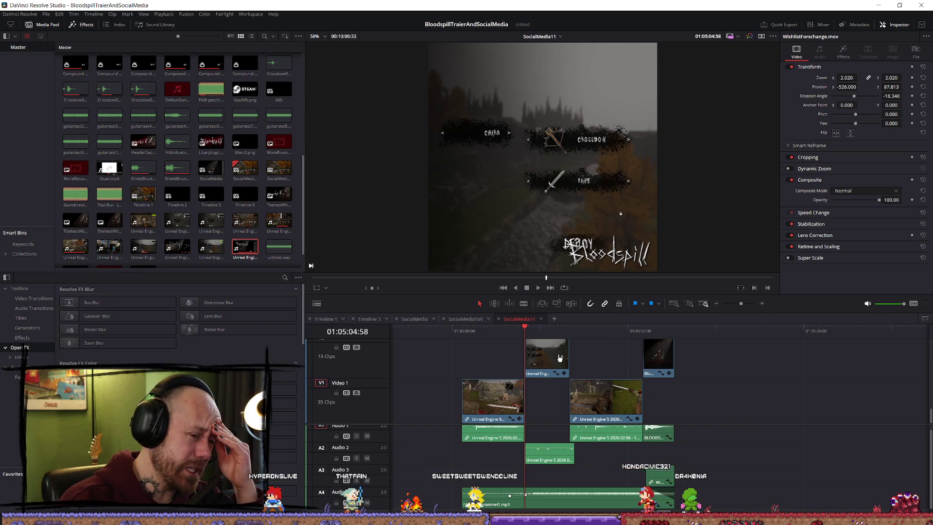
{"action": "left_click", "coordinate": [536, 331]}
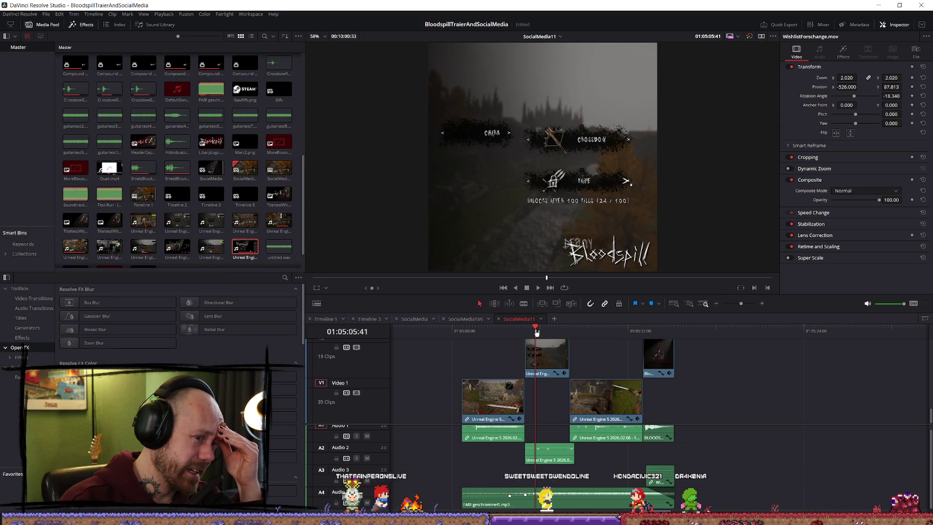
{"action": "left_click", "coordinate": [554, 326]}
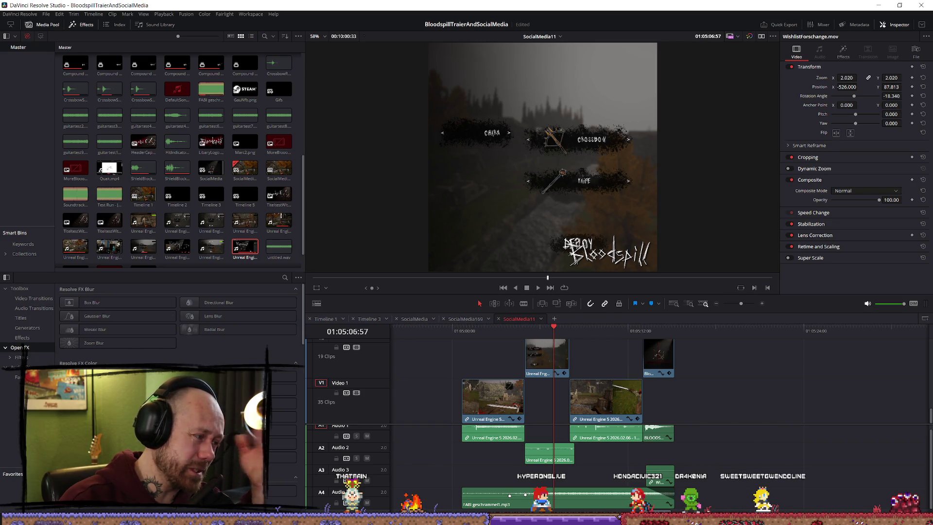
{"action": "key", "text": "alt+Tab"}
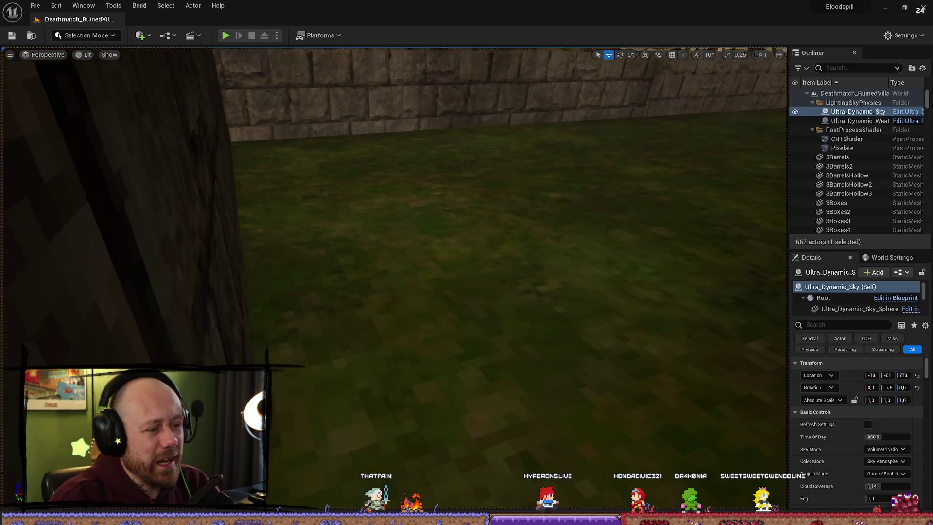
Step: Open the Content Drawer, clear the 'ui' search, and go to the KnifeAnimations folder
{"action": "key", "text": "ctrl+space"}
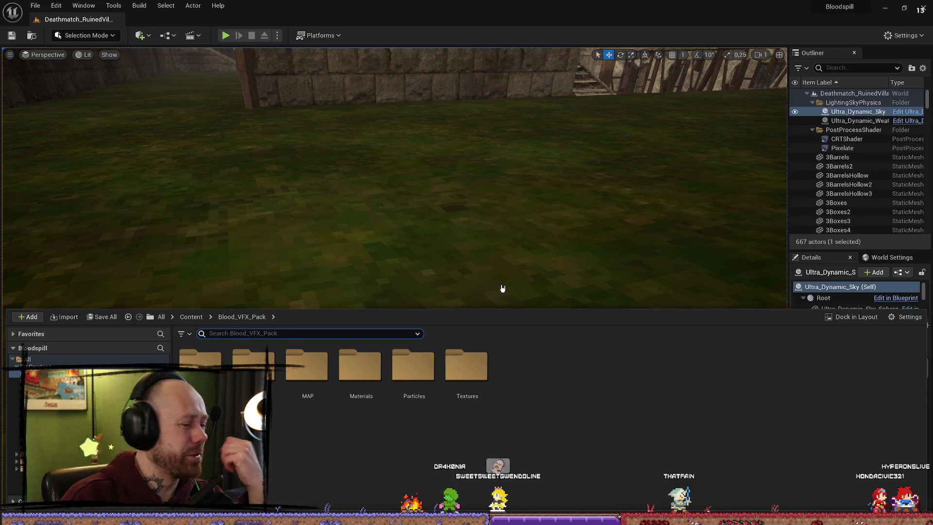
{"action": "left_click_drag", "start_coordinate": [433, 251], "coordinate": [433, 282]}
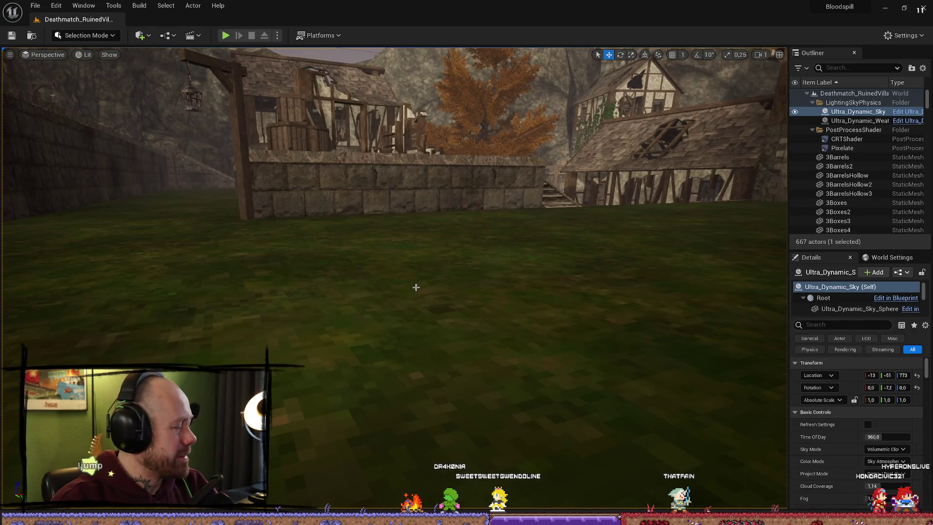
{"action": "scroll", "coordinate": [416, 287], "scroll_direction": "up", "scroll_amount": 3}
{"action": "key", "text": "ctrl+space"}
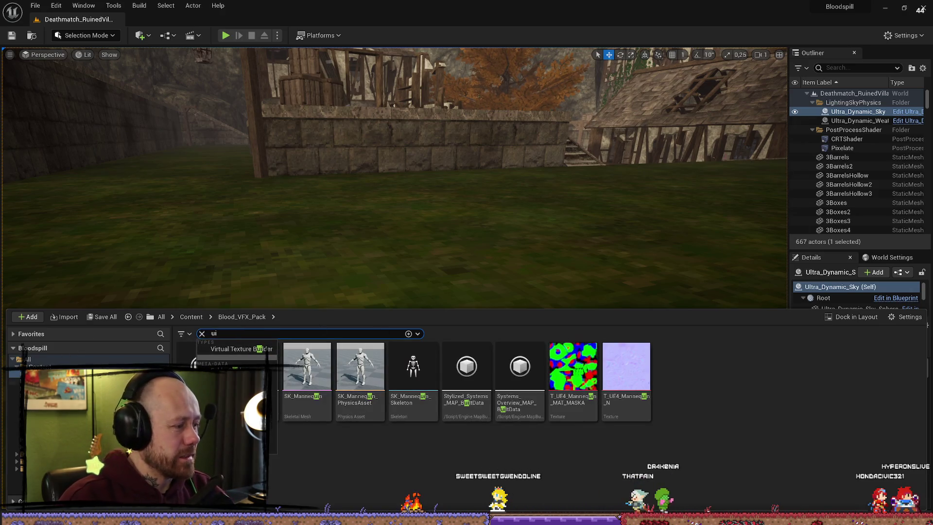
{"action": "key", "text": "Escape"}
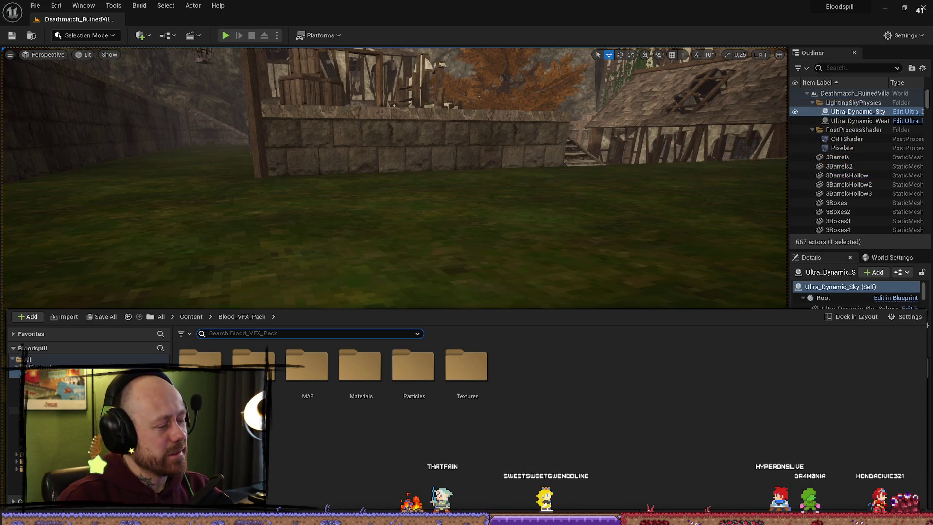
{"action": "left_click", "coordinate": [15, 395]}
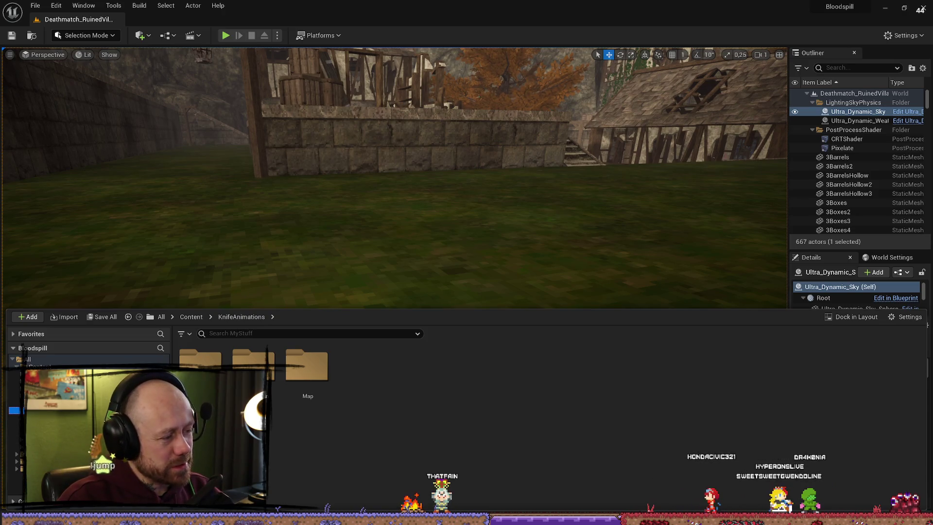
Step: Browse to Content > FPS > UI > CharacterSelection and open WB_CharacterSelection
{"action": "key", "text": "Down"}
{"action": "double_click", "coordinate": [373, 450]}
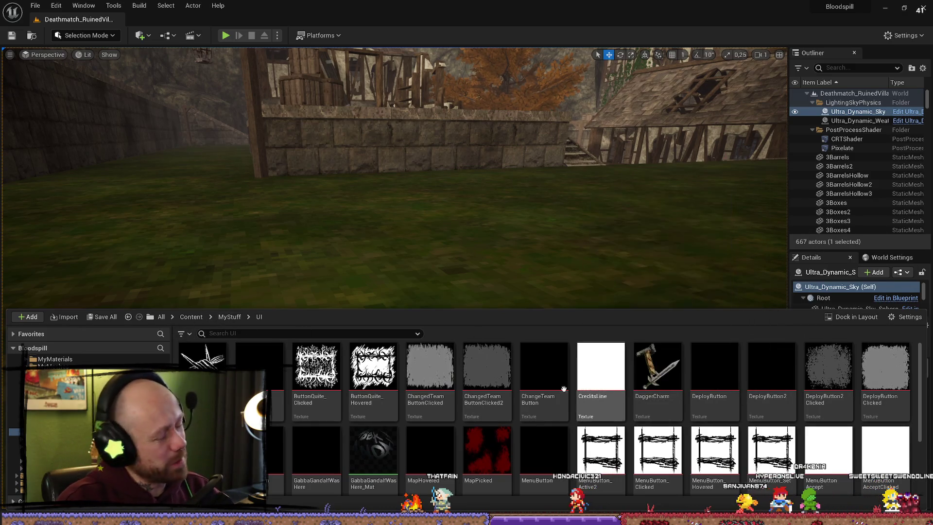
{"action": "scroll", "coordinate": [564, 389], "scroll_direction": "down", "scroll_amount": 2}
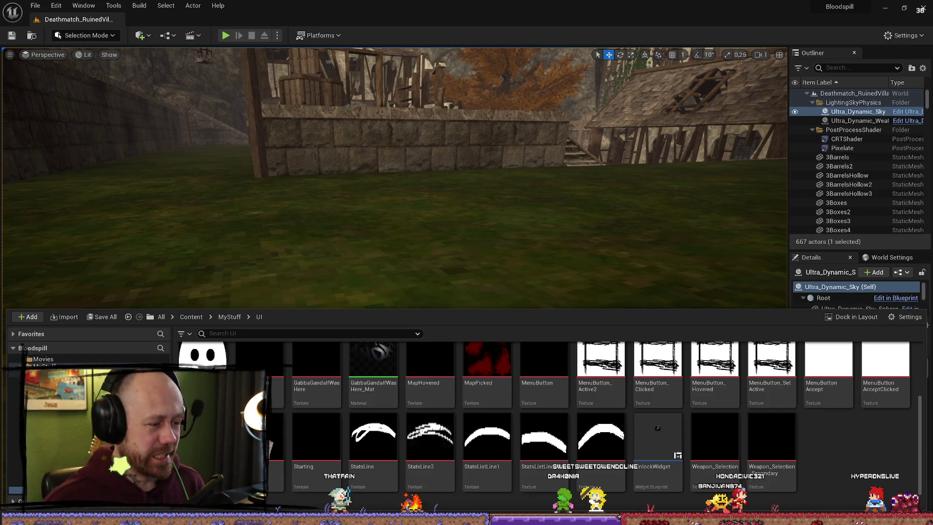
{"action": "scroll", "coordinate": [88, 360], "scroll_direction": "up", "scroll_amount": 3}
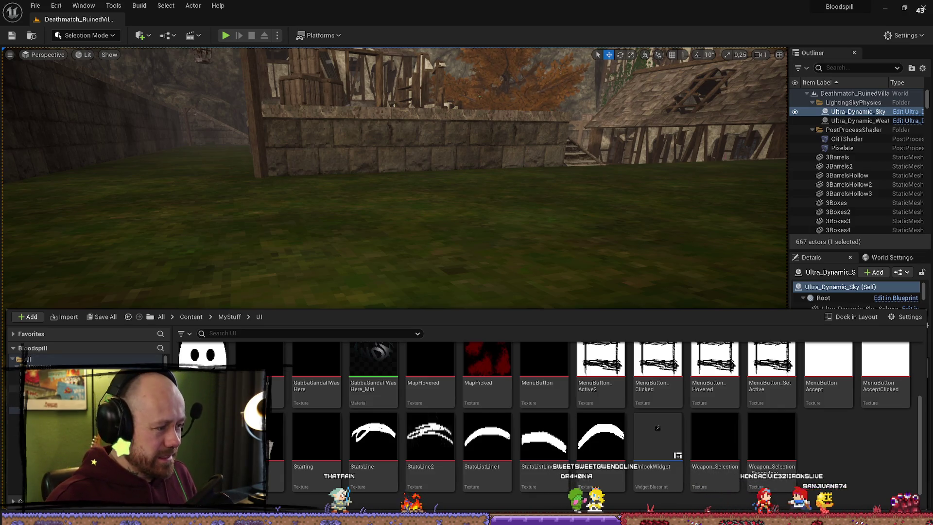
{"action": "scroll", "coordinate": [88, 359], "scroll_direction": "down", "scroll_amount": 3}
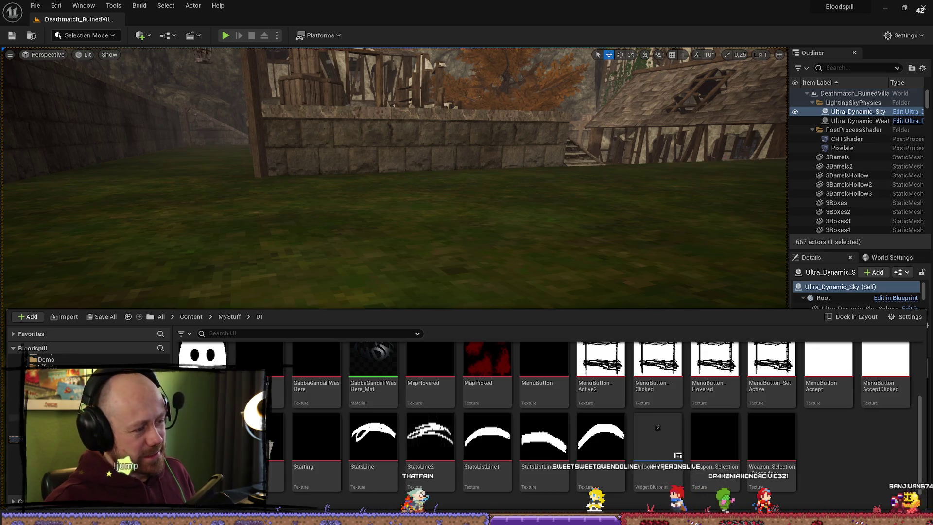
{"action": "left_click", "coordinate": [48, 409]}
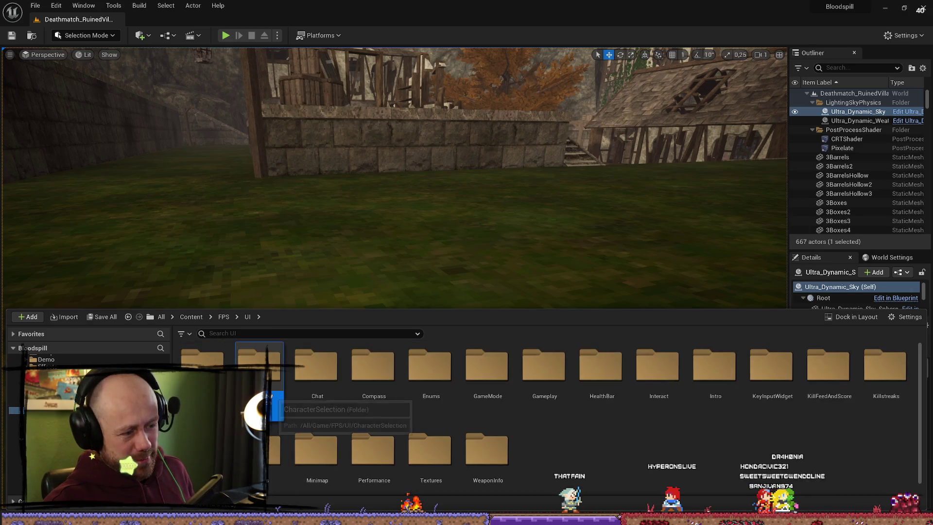
{"action": "double_click", "coordinate": [270, 396]}
{"action": "double_click", "coordinate": [202, 367]}
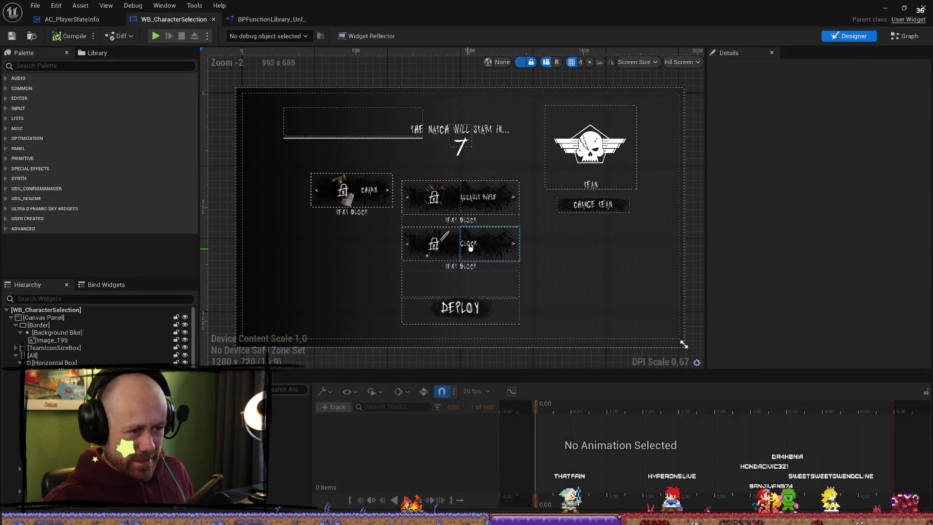
Step: Relabel the SidearmName text from Glock-18 to 'Melee Weapon' and show the widget's graph
{"action": "left_click", "coordinate": [471, 247]}
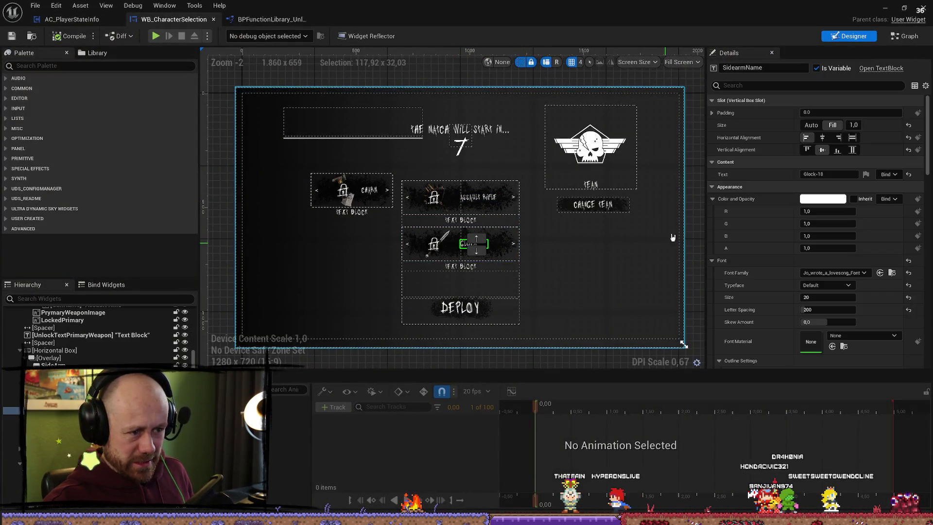
{"action": "left_click", "coordinate": [826, 175]}
{"action": "type", "text": "Melee Wea"}
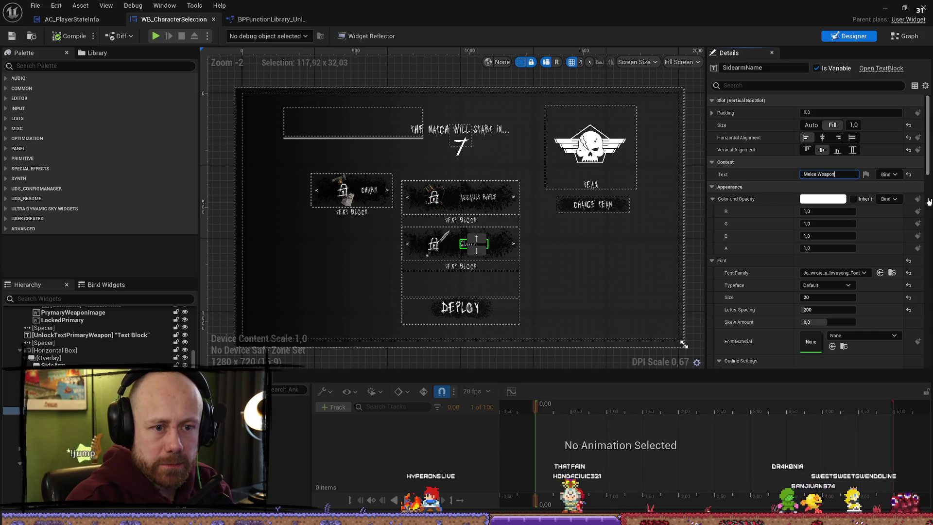
{"action": "type", "text": "pon"}
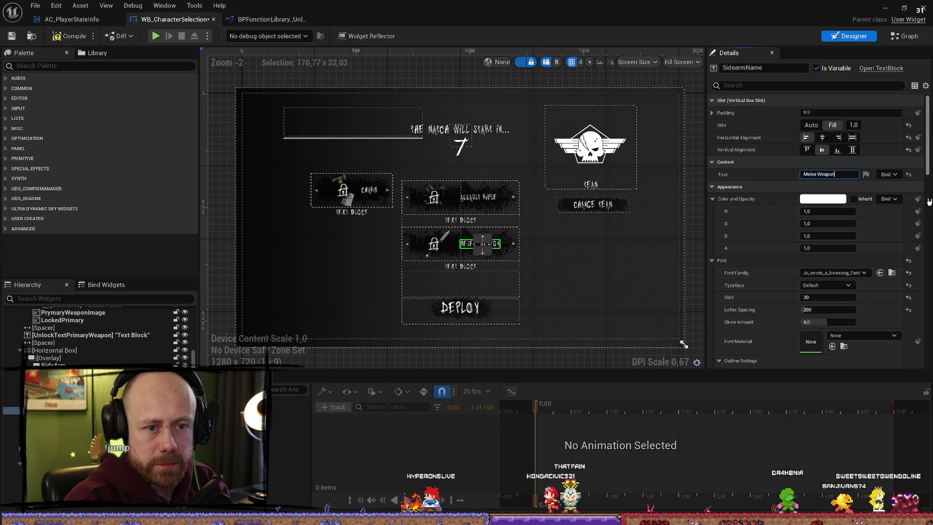
{"action": "key", "text": "Return"}
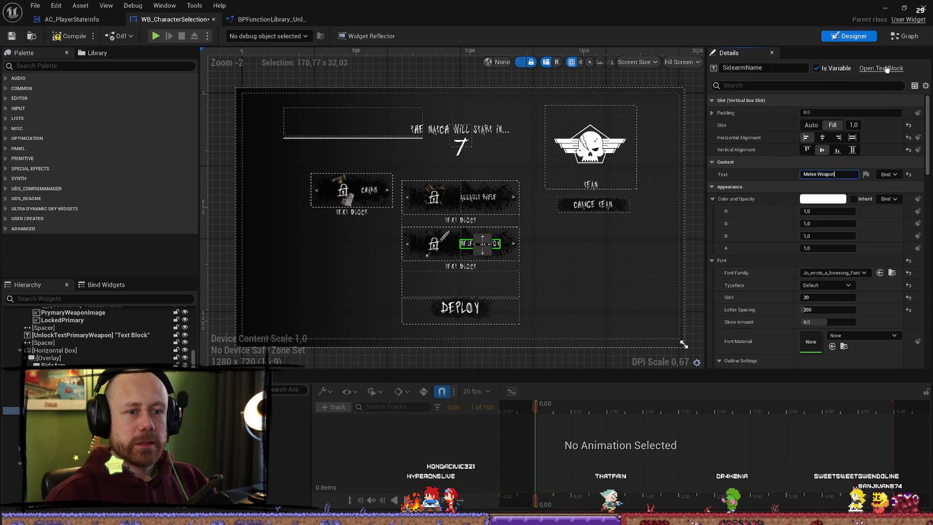
{"action": "left_click", "coordinate": [905, 37]}
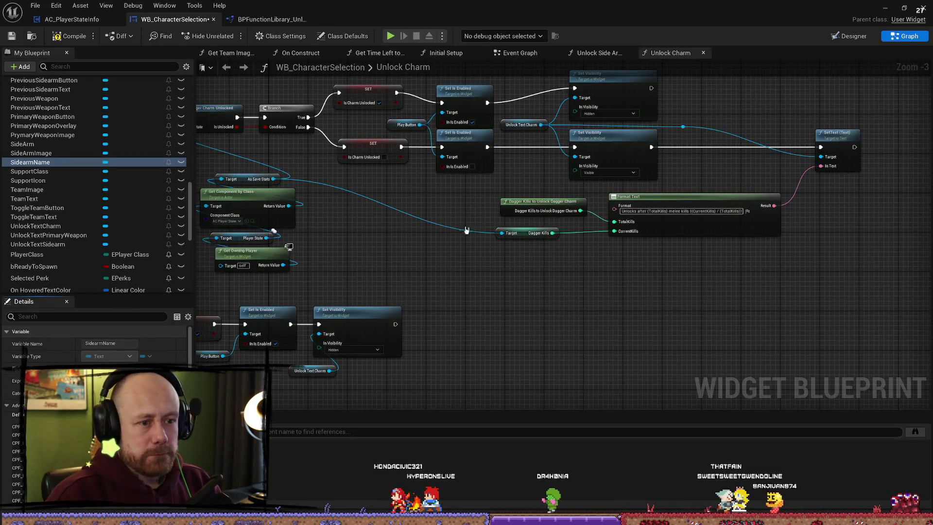
Step: In the Event Graph, disconnect the sidearm class and weapon-name inputs and enter 'Melee Wea' text
{"action": "scroll", "coordinate": [573, 260], "scroll_direction": "up", "scroll_amount": 2}
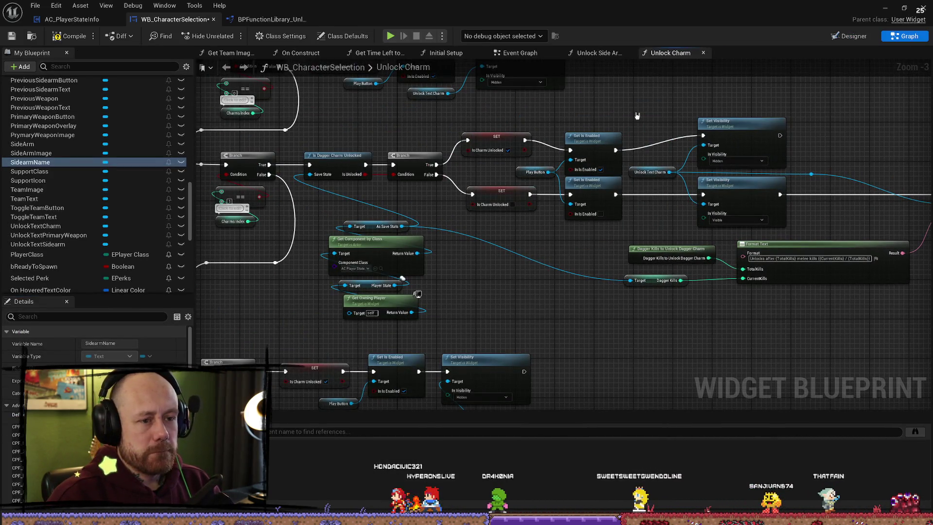
{"action": "scroll", "coordinate": [608, 208], "scroll_direction": "down", "scroll_amount": 5}
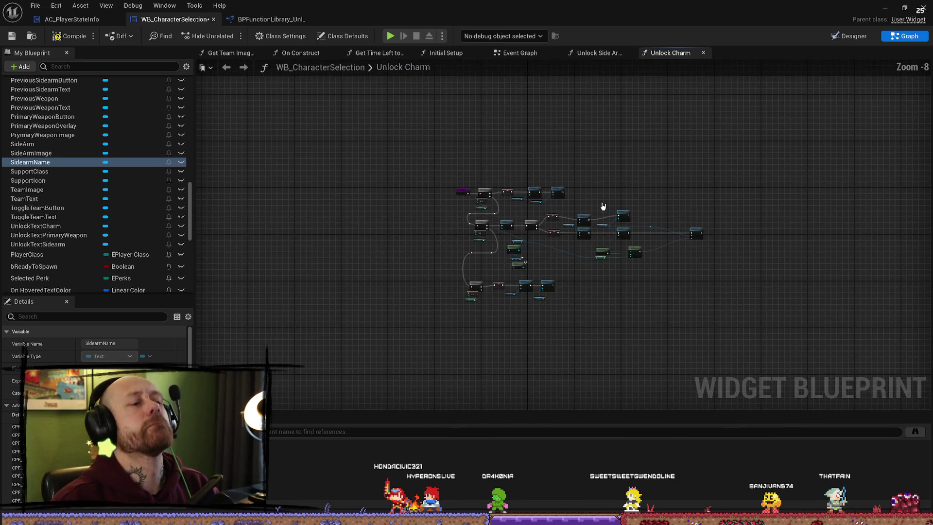
{"action": "scroll", "coordinate": [608, 160], "scroll_direction": "up", "scroll_amount": 3}
{"action": "left_click_drag", "start_coordinate": [546, 221], "coordinate": [558, 216]}
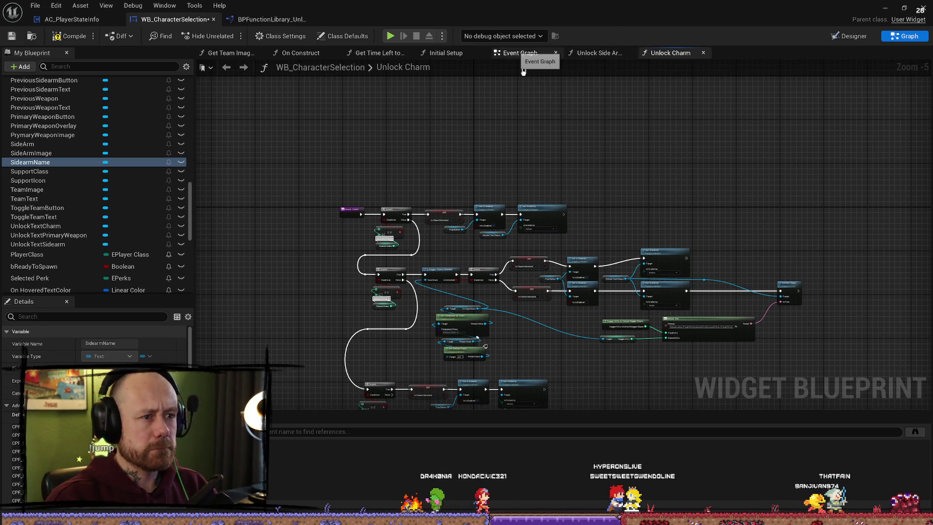
{"action": "left_click", "coordinate": [520, 52]}
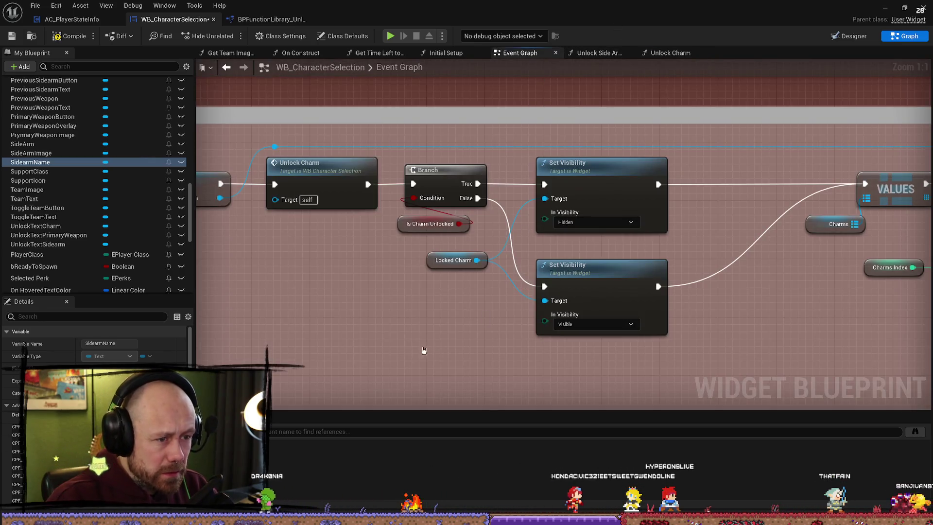
{"action": "scroll", "coordinate": [424, 350], "scroll_direction": "down", "scroll_amount": 8}
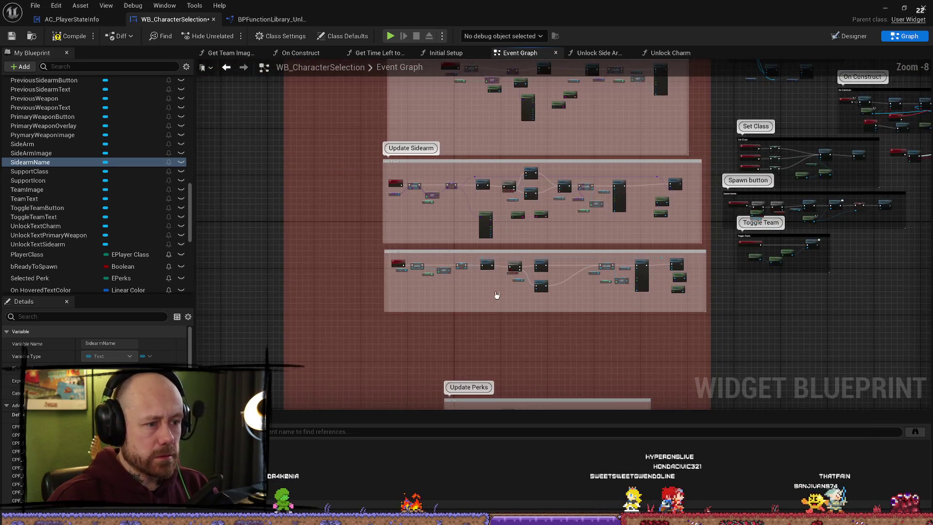
{"action": "scroll", "coordinate": [445, 220], "scroll_direction": "up", "scroll_amount": 6}
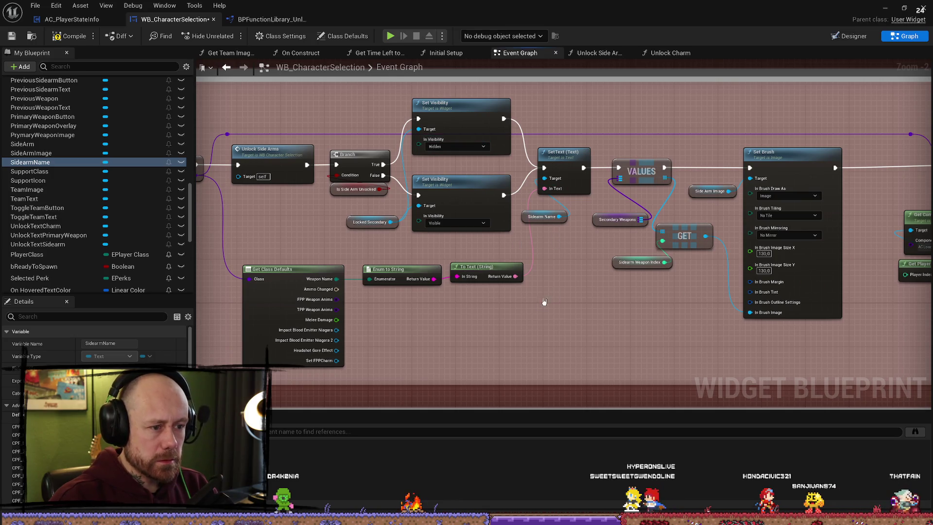
{"action": "left_click_drag", "start_coordinate": [313, 275], "coordinate": [361, 286]}
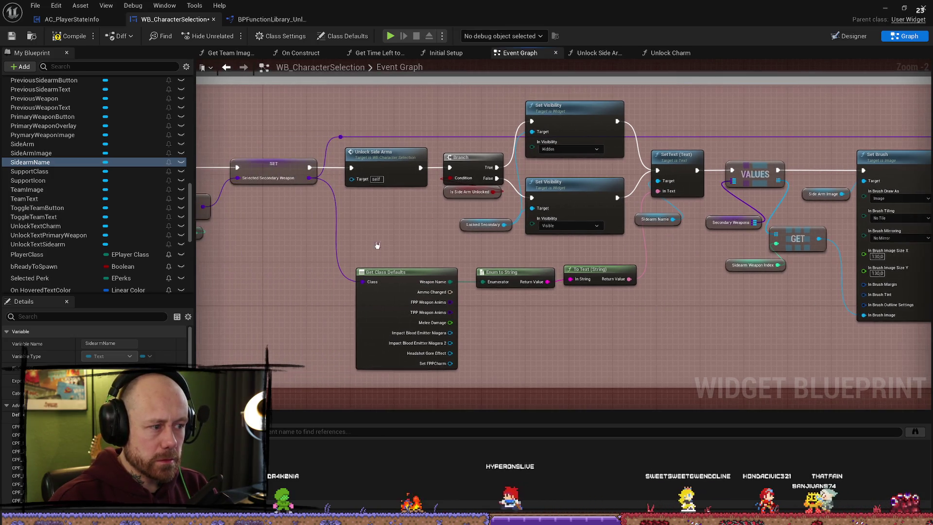
{"action": "left_click", "coordinate": [361, 283], "text": "alt"}
{"action": "left_click_drag", "start_coordinate": [704, 316], "coordinate": [608, 293]}
{"action": "left_click", "coordinate": [582, 279], "text": "alt"}
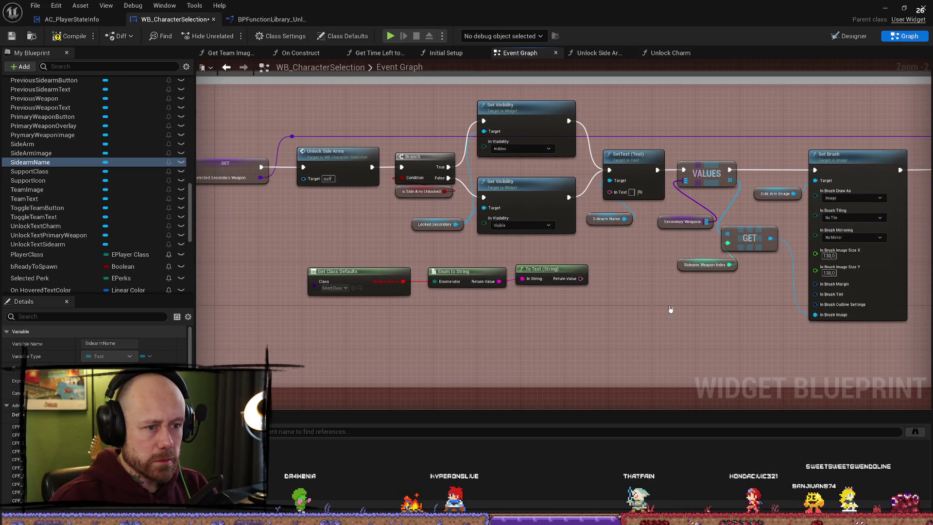
{"action": "left_click_drag", "start_coordinate": [656, 259], "coordinate": [591, 258]}
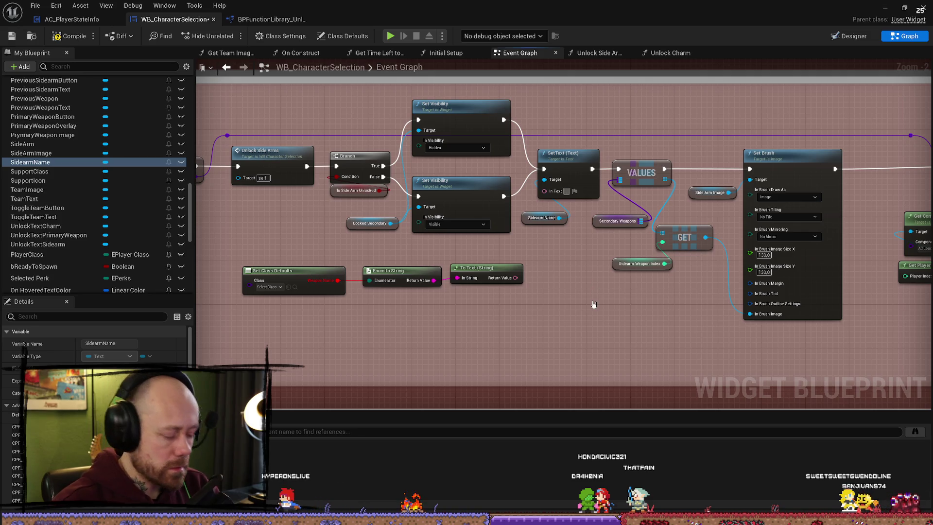
{"action": "type", "text": "Melee W"}
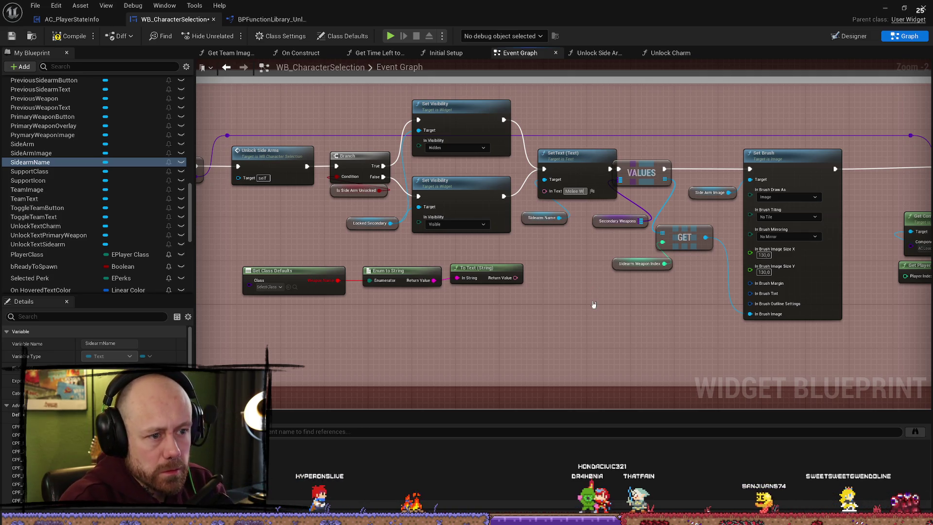
{"action": "type", "text": "eapon"}
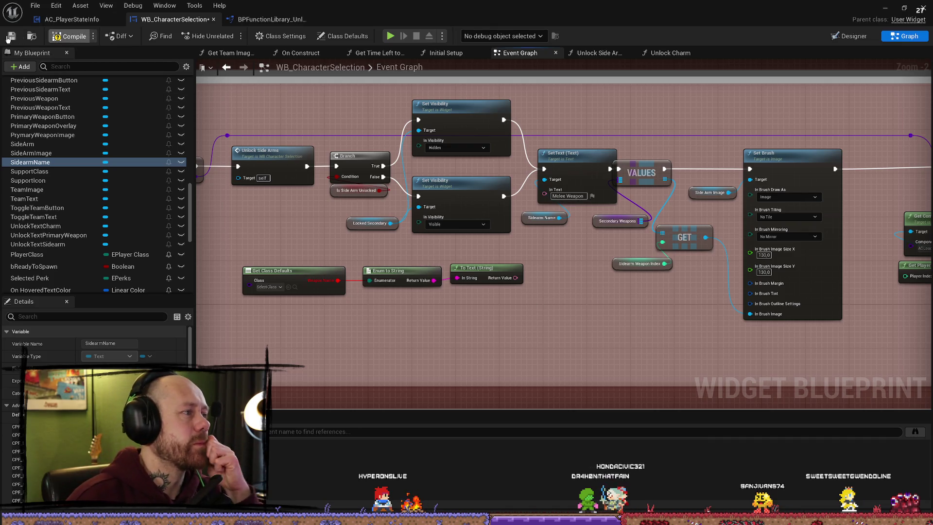
Step: Compile and save WB_CharacterSelection, minimize its editor, and launch a play-in-editor test
{"action": "left_click", "coordinate": [9, 37]}
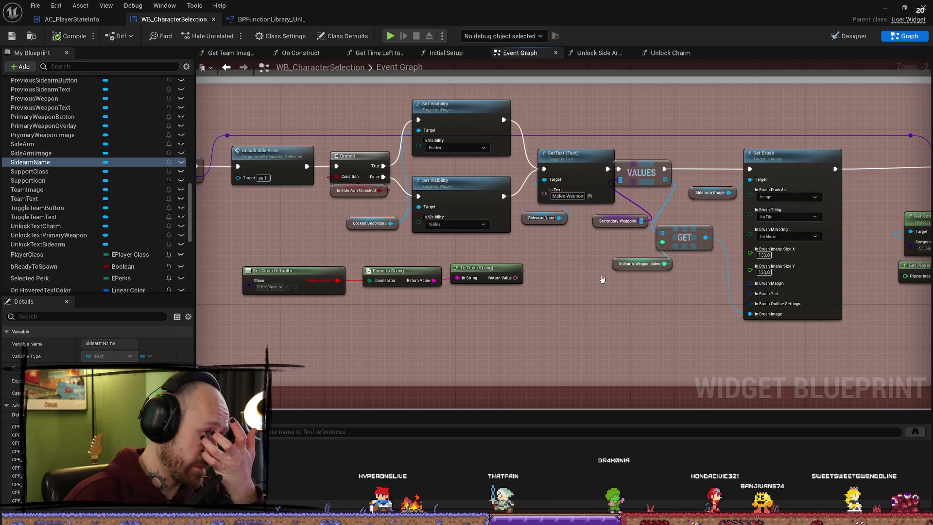
{"action": "left_click_drag", "start_coordinate": [704, 209], "coordinate": [676, 126]}
{"action": "scroll", "coordinate": [690, 235], "scroll_direction": "down", "scroll_amount": 3}
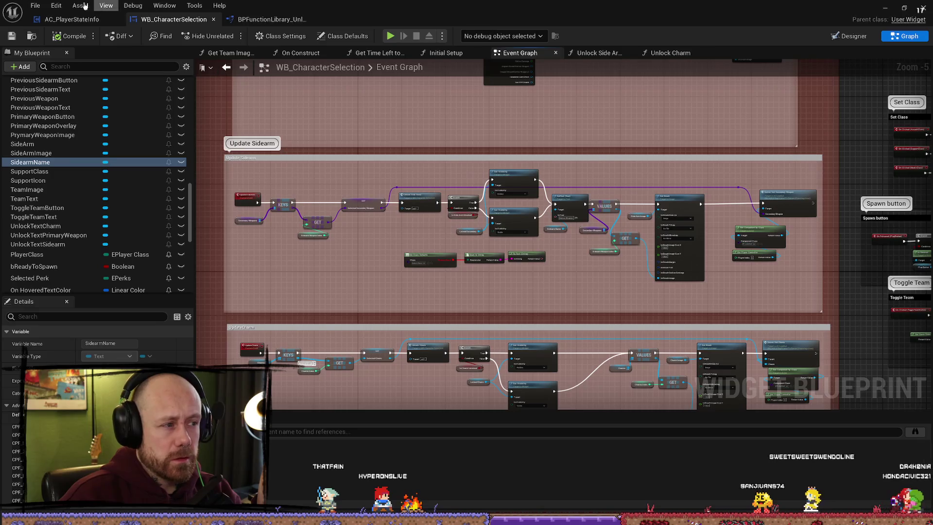
{"action": "left_click", "coordinate": [10, 36]}
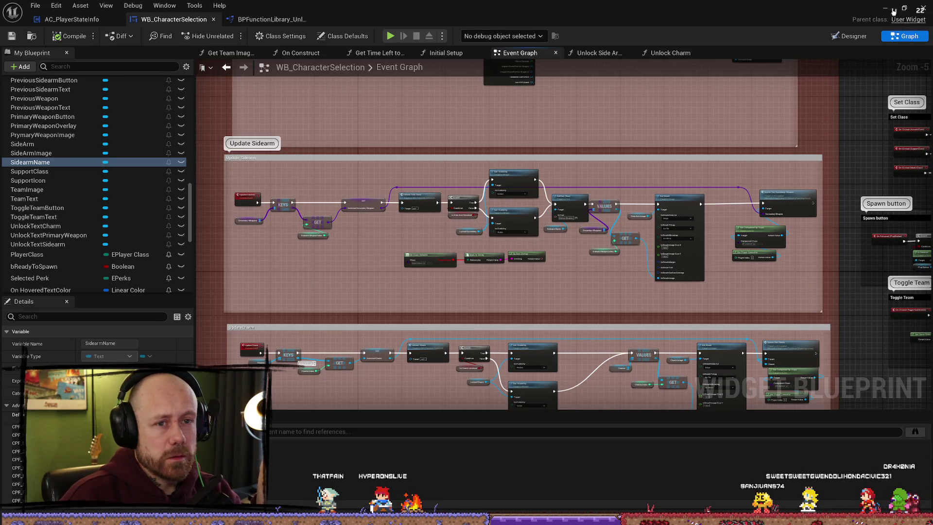
{"action": "left_click", "coordinate": [885, 9]}
{"action": "key", "text": "alt+p"}
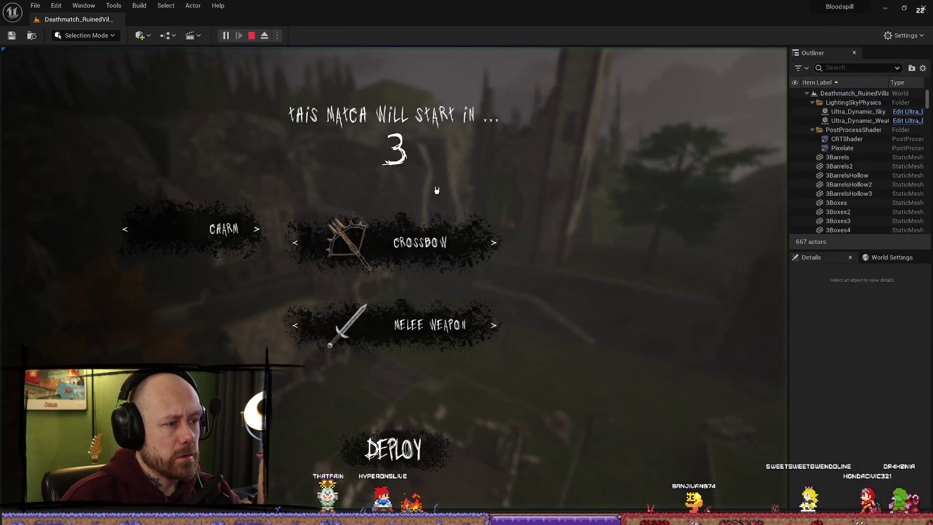
Step: Cycle the Melee Weapon slot through the sword, spiked mace and locked trident
{"action": "left_click", "coordinate": [495, 327]}
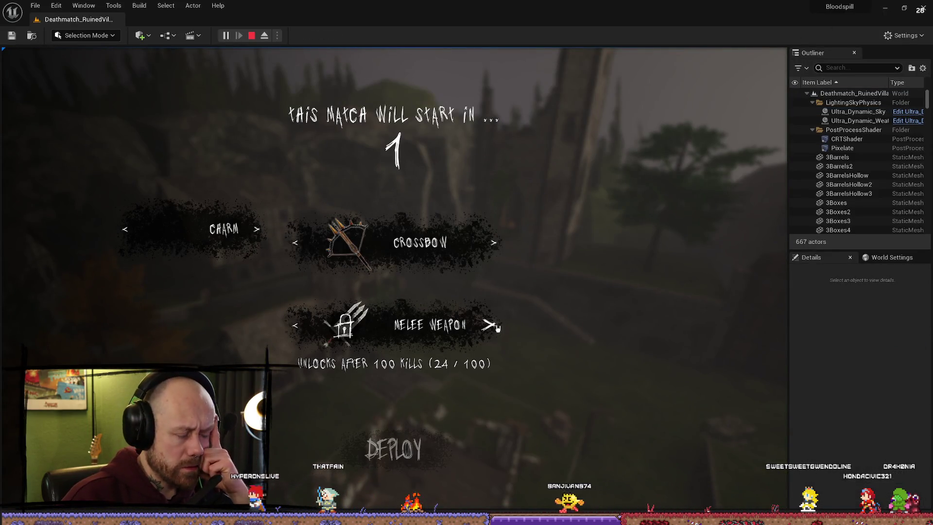
{"action": "left_click", "coordinate": [496, 328]}
{"action": "left_click", "coordinate": [495, 327]}
{"action": "left_click", "coordinate": [495, 326]}
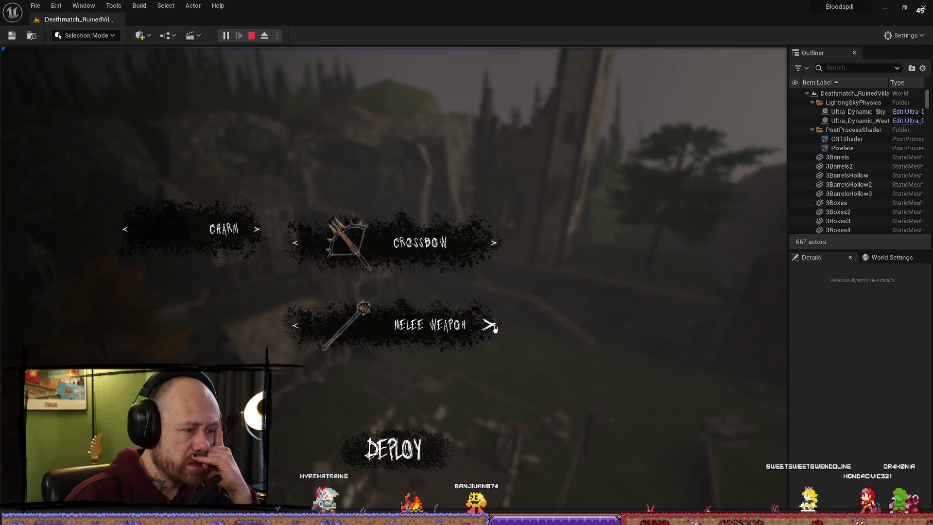
{"action": "left_click", "coordinate": [494, 327]}
{"action": "left_click", "coordinate": [495, 326]}
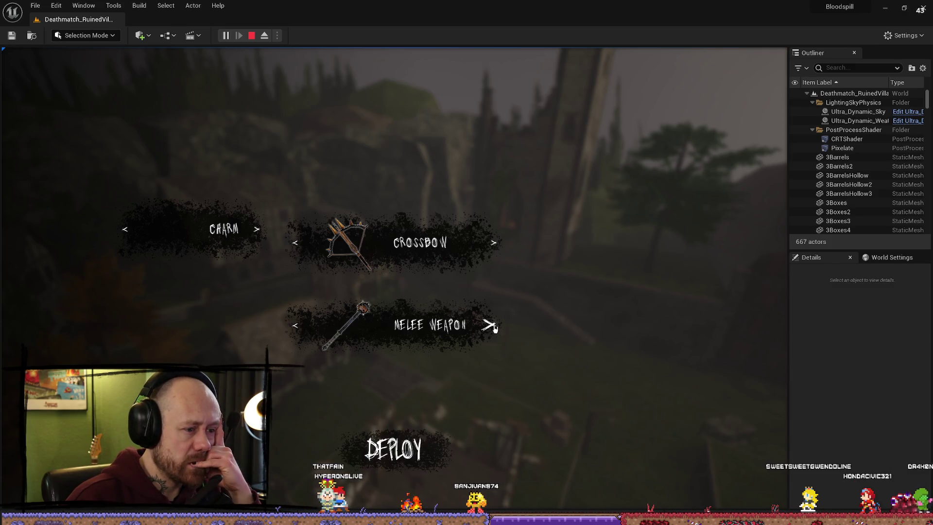
{"action": "left_click", "coordinate": [495, 327]}
{"action": "left_click", "coordinate": [494, 327]}
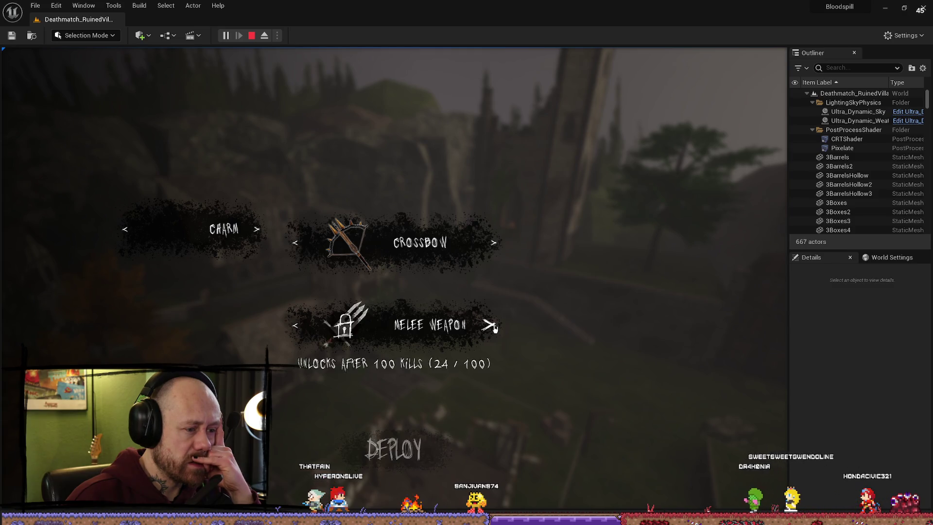
{"action": "left_click", "coordinate": [495, 327]}
{"action": "left_click", "coordinate": [495, 327]}
{"action": "left_click", "coordinate": [495, 326]}
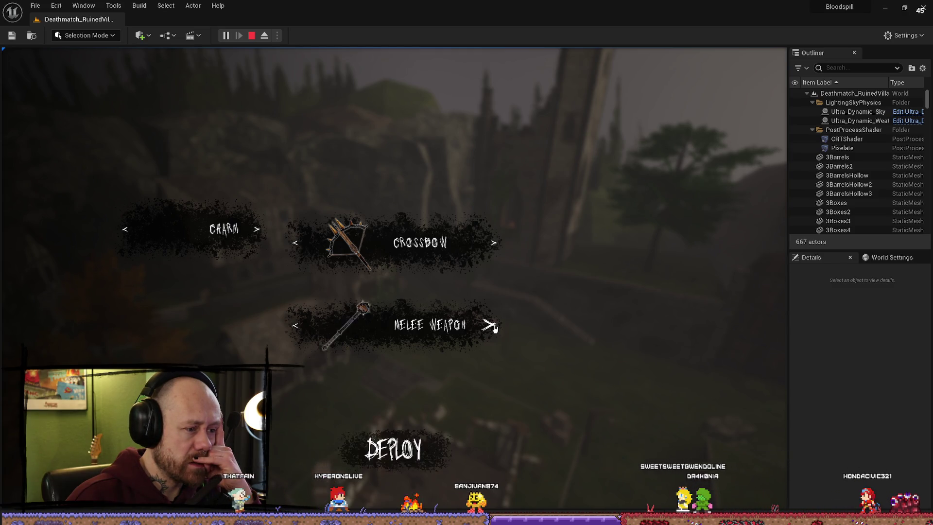
{"action": "left_click", "coordinate": [495, 327]}
{"action": "left_click", "coordinate": [494, 326]}
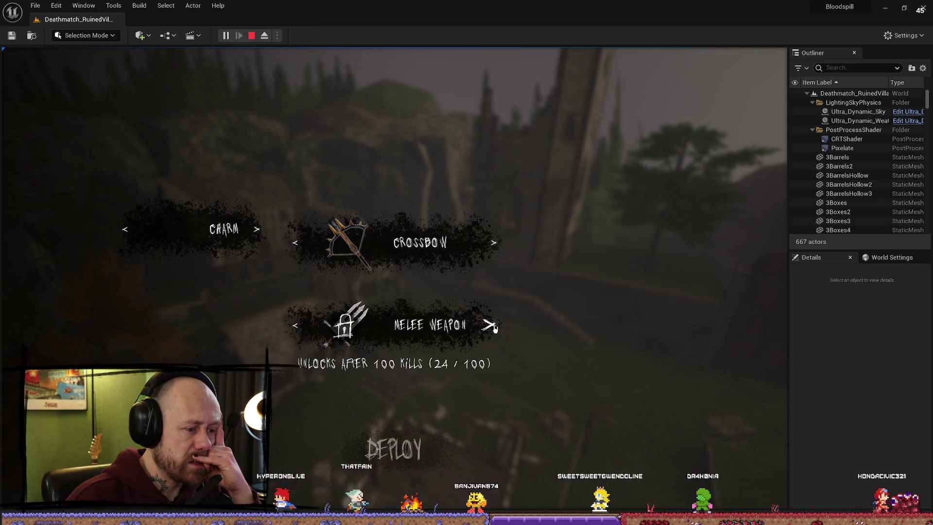
Step: Cycle the slot on to the locked trident again, then pause and choose Quit
{"action": "left_click", "coordinate": [495, 326]}
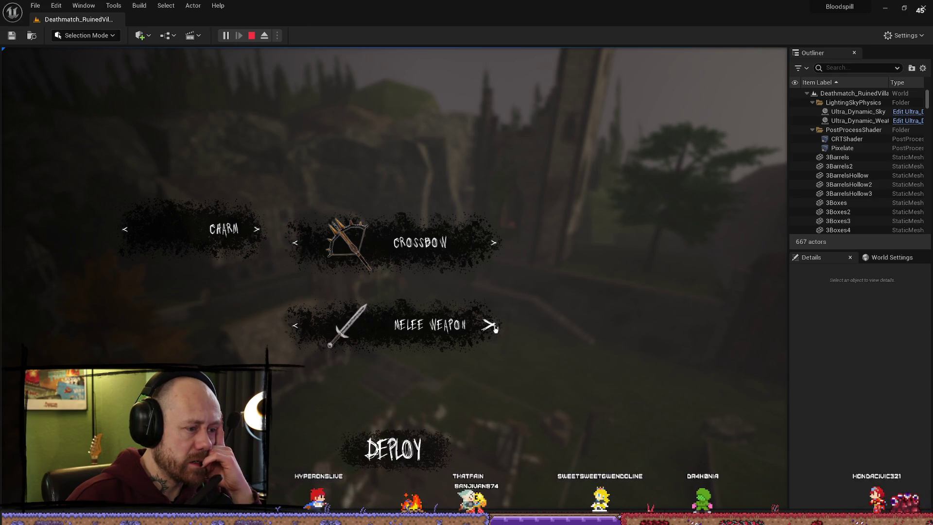
{"action": "left_click", "coordinate": [495, 327]}
{"action": "left_click", "coordinate": [495, 327]}
{"action": "left_click", "coordinate": [495, 327]}
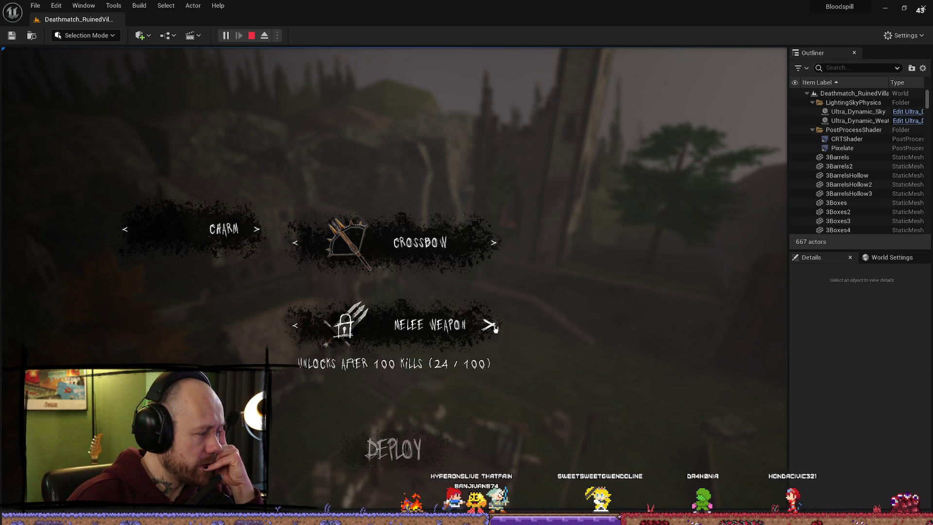
{"action": "left_click", "coordinate": [495, 327]}
{"action": "left_click", "coordinate": [495, 327]}
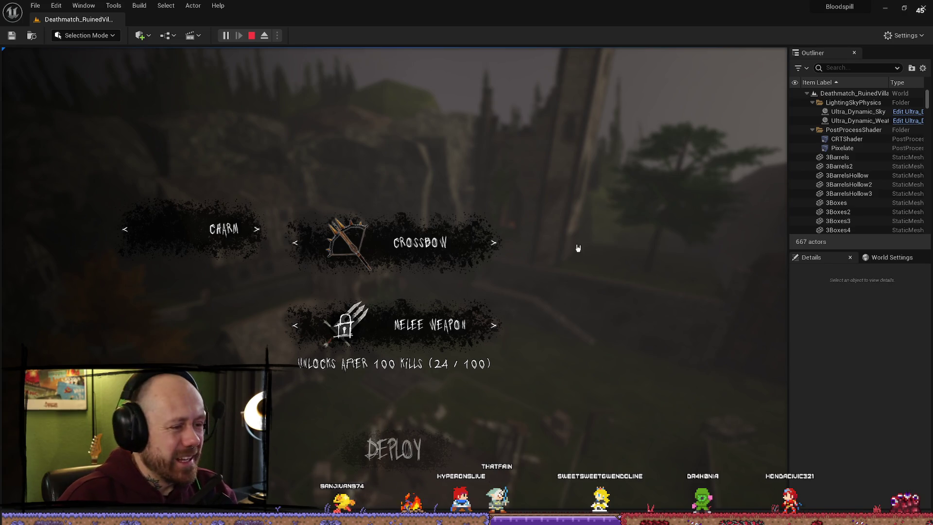
{"action": "key", "text": "Escape"}
{"action": "left_click", "coordinate": [97, 215]}
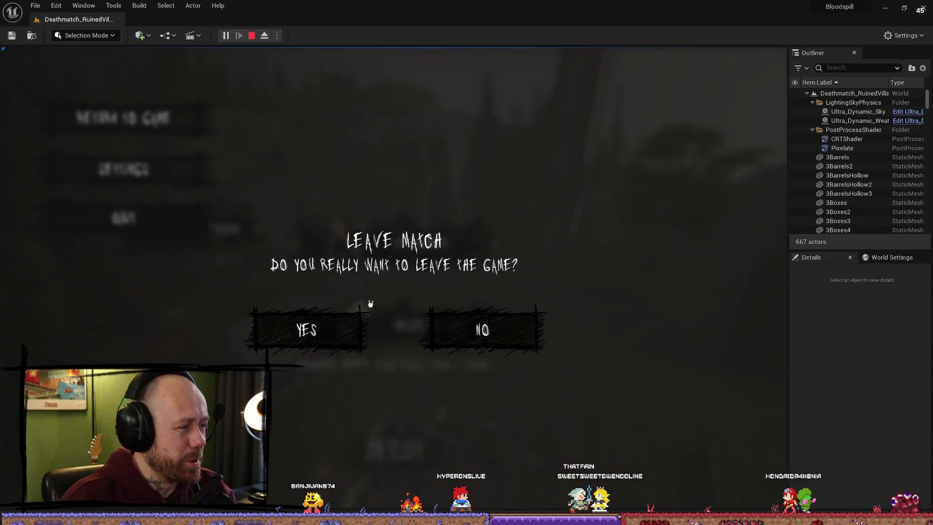
Step: Leave the test match for Bloodspill's title menu and bring the YouTube browser window forward
{"action": "left_click", "coordinate": [306, 327]}
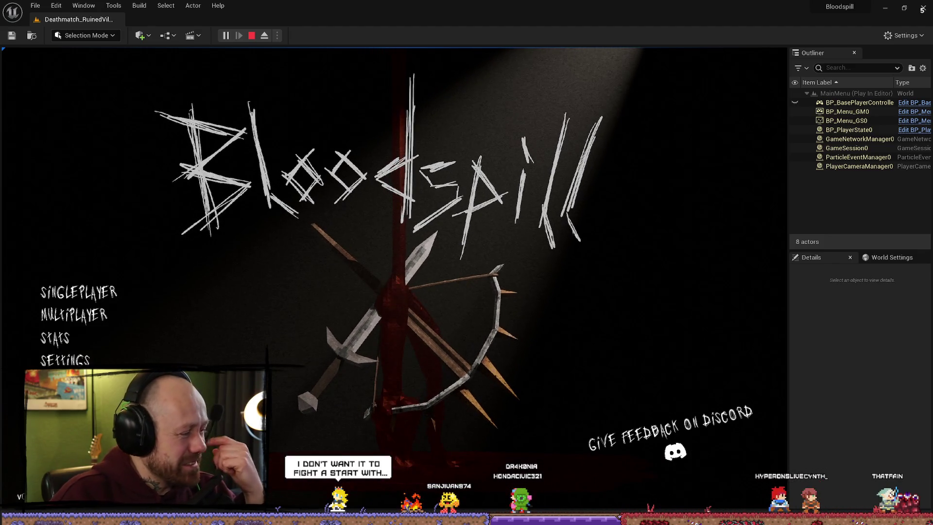
{"action": "key", "text": "alt+Tab"}
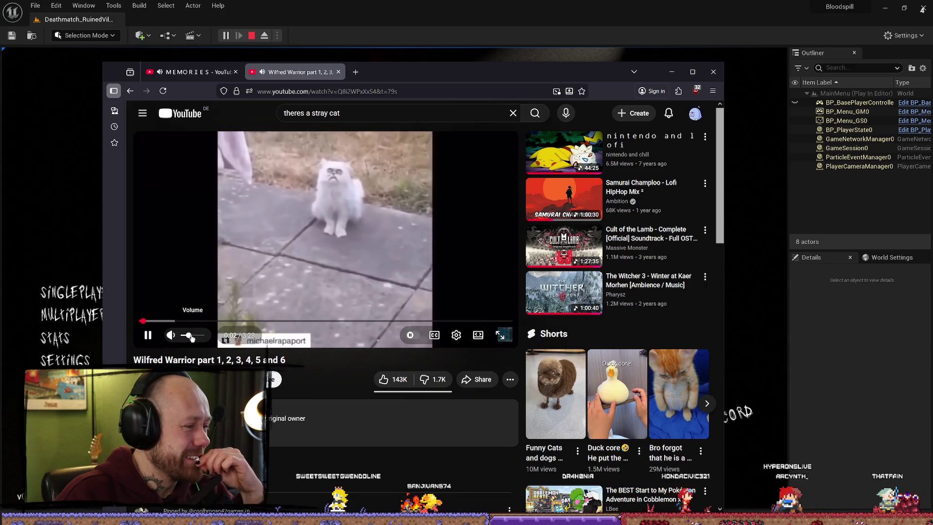
Step: Pause the video in the MEMORIES tab and go back to the stray cat video tab
{"action": "left_click", "coordinate": [189, 72]}
{"action": "left_click", "coordinate": [311, 219]}
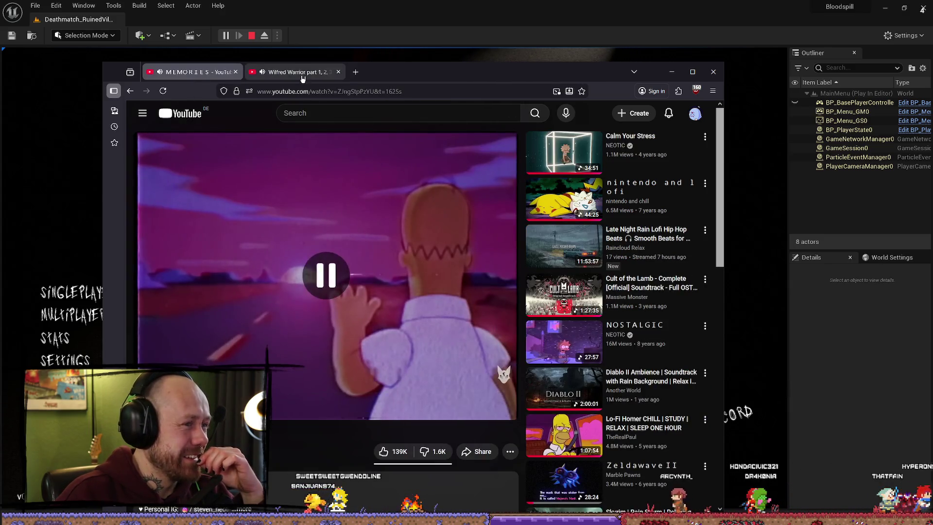
{"action": "left_click", "coordinate": [292, 71]}
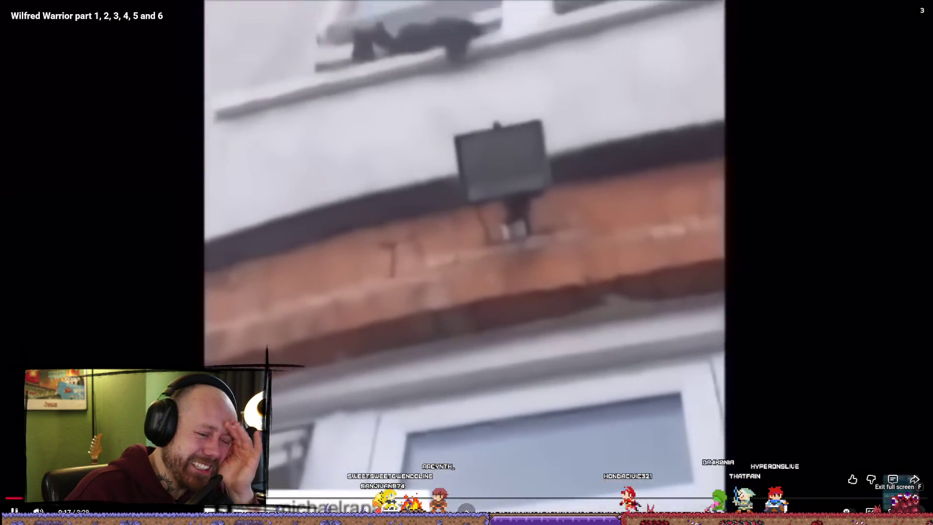
Step: Exit full screen, enlarge and reposition the browser window, and switch the player to theater mode
{"action": "left_click", "coordinate": [914, 510]}
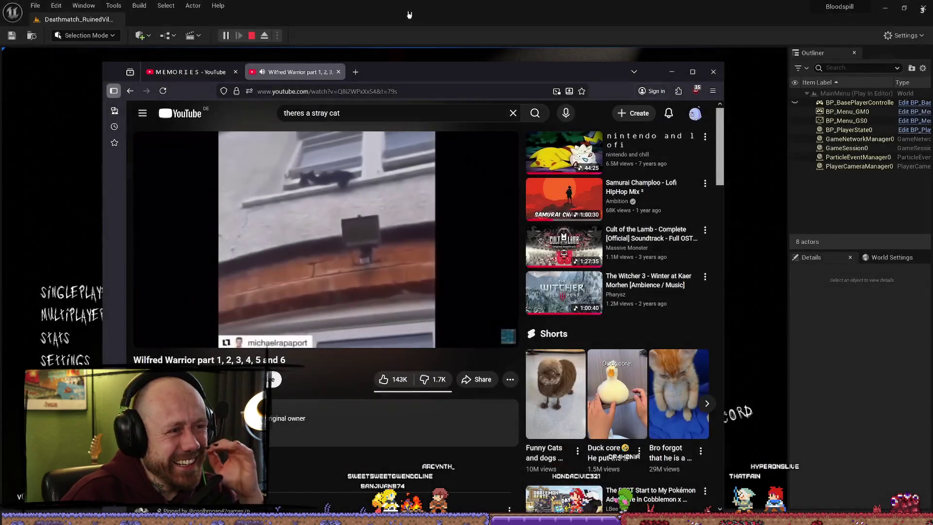
{"action": "left_click_drag", "start_coordinate": [406, 70], "coordinate": [544, 47]}
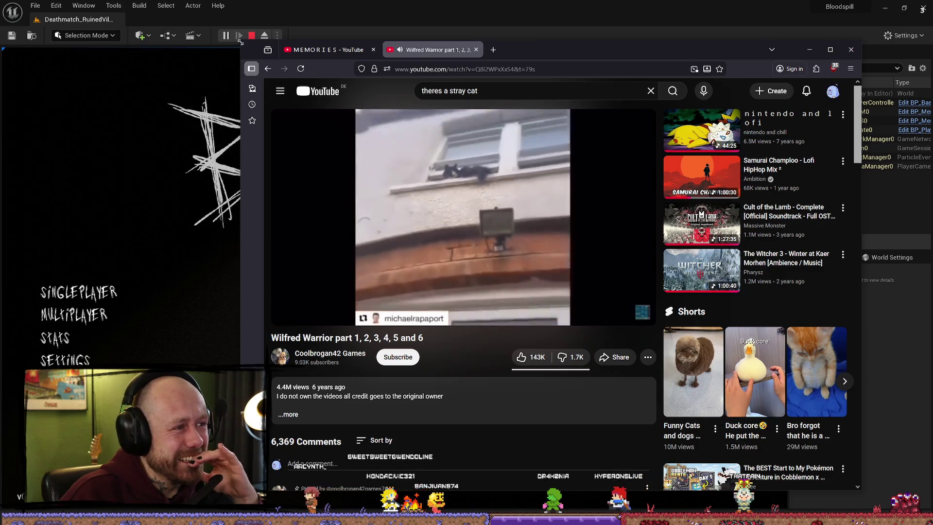
{"action": "left_click_drag", "start_coordinate": [240, 42], "coordinate": [168, 8]}
{"action": "left_click_drag", "start_coordinate": [495, 23], "coordinate": [522, 98]}
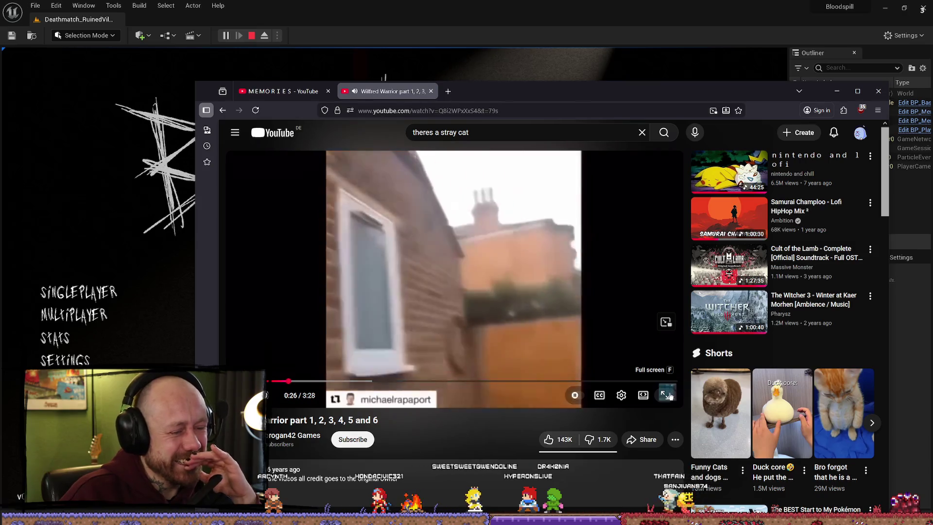
{"action": "left_click", "coordinate": [645, 399]}
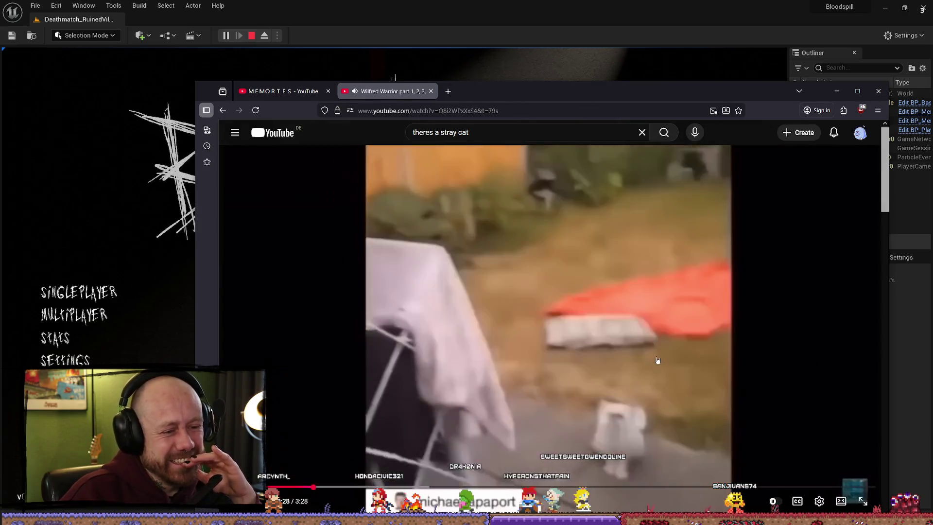
{"action": "mouse_move", "coordinate": [607, 94]}
{"action": "left_mouse_down"}
{"action": "mouse_move", "coordinate": [549, 41]}
{"action": "mouse_move", "coordinate": [563, 44]}
{"action": "left_mouse_up"}
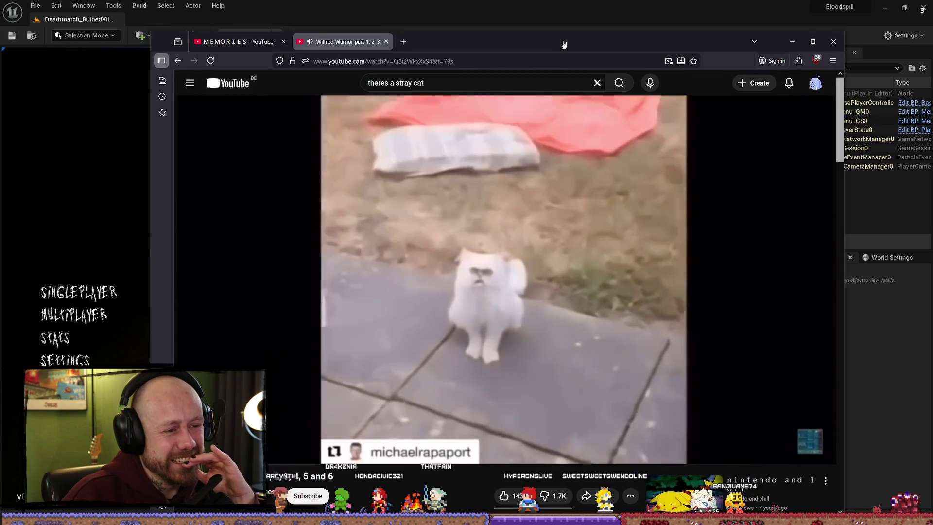
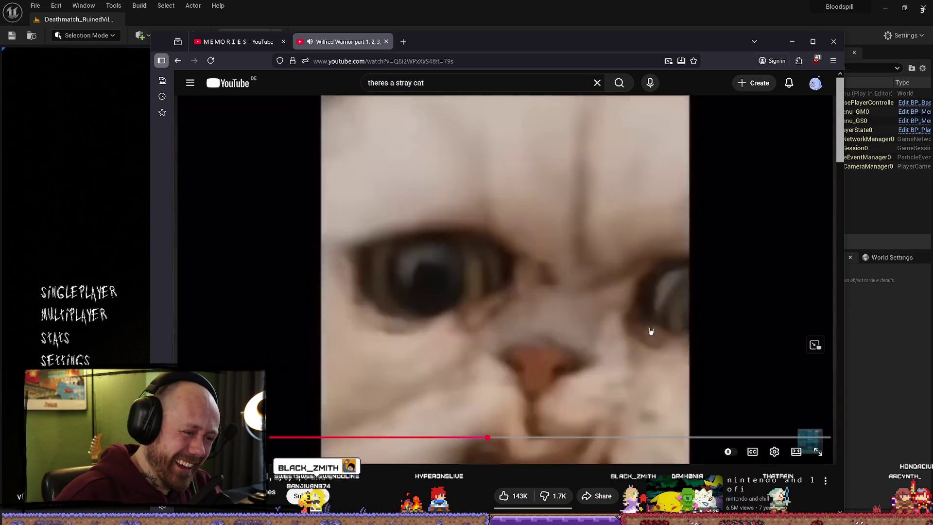
Step: Pause the YouTube video and return to the Unreal editor showing the Bloodspill main menu
{"action": "left_click", "coordinate": [646, 267]}
{"action": "key", "text": "alt+Tab"}
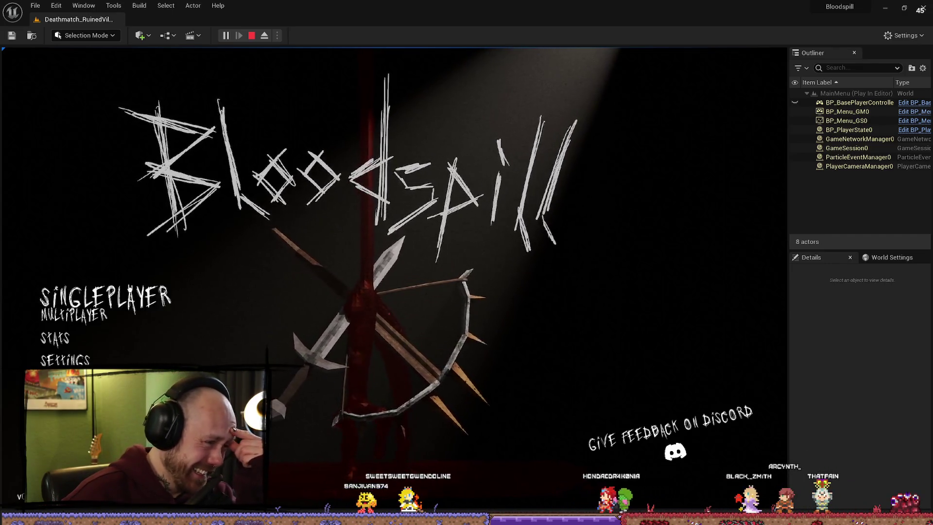
Step: Start a singleplayer match on the One V One map with 0 bots
{"action": "left_click", "coordinate": [78, 292]}
{"action": "left_click", "coordinate": [612, 224]}
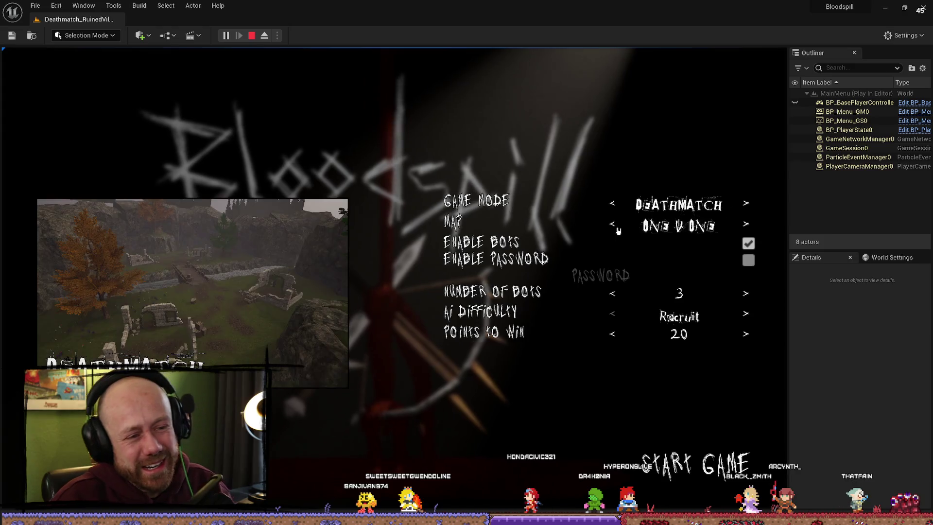
{"action": "left_click", "coordinate": [613, 293]}
{"action": "left_click", "coordinate": [613, 293]}
{"action": "left_click", "coordinate": [613, 292]}
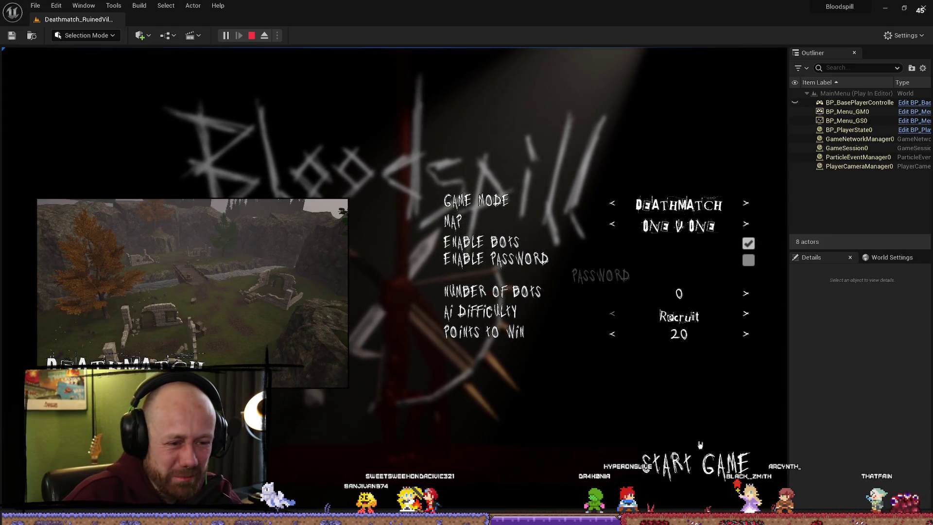
{"action": "left_click", "coordinate": [710, 472]}
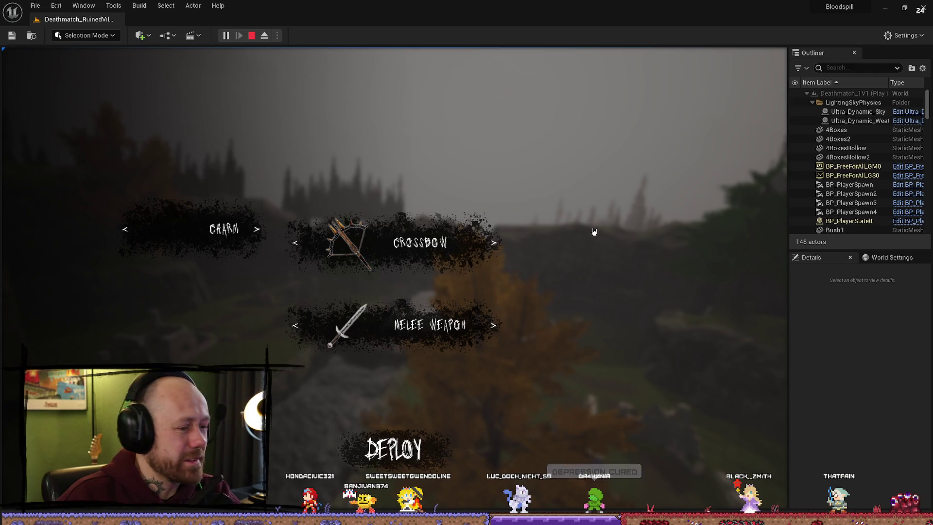
Step: Record a fullscreen clip deploying with the mace, save it, and end the play session
{"action": "key", "text": "F11"}
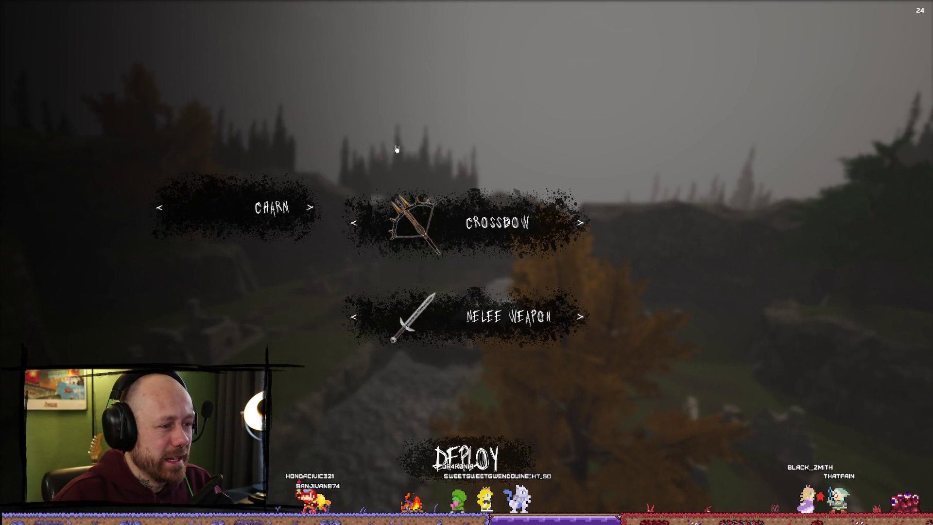
{"action": "key", "text": "alt+F9"}
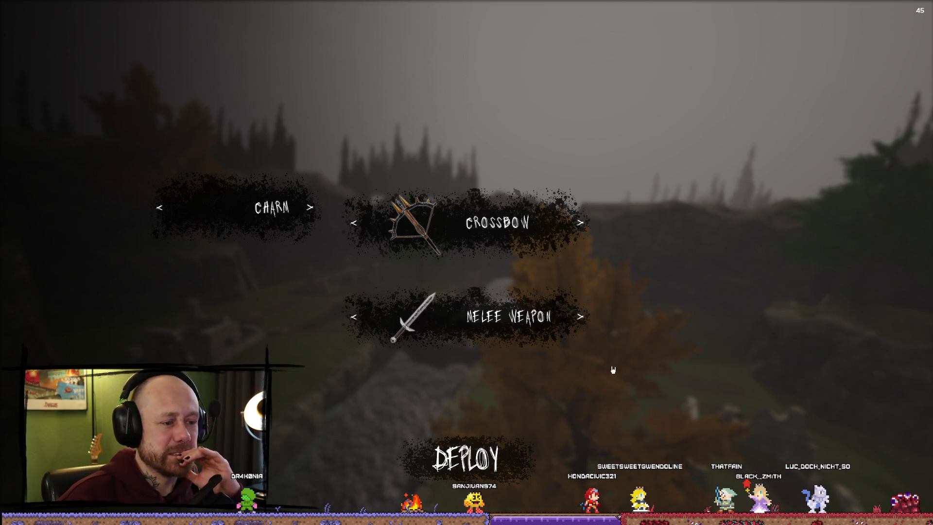
{"action": "left_click", "coordinate": [580, 316]}
{"action": "left_click", "coordinate": [585, 317]}
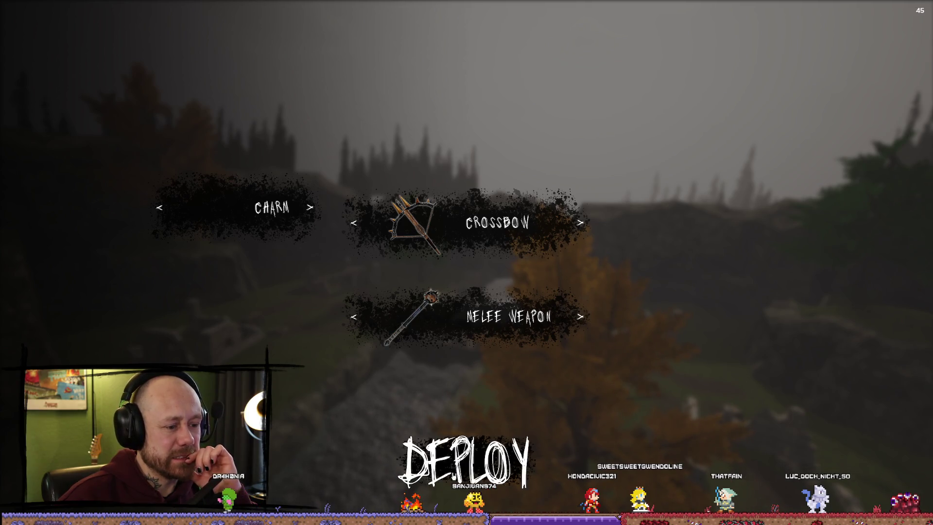
{"action": "left_click", "coordinate": [466, 458]}
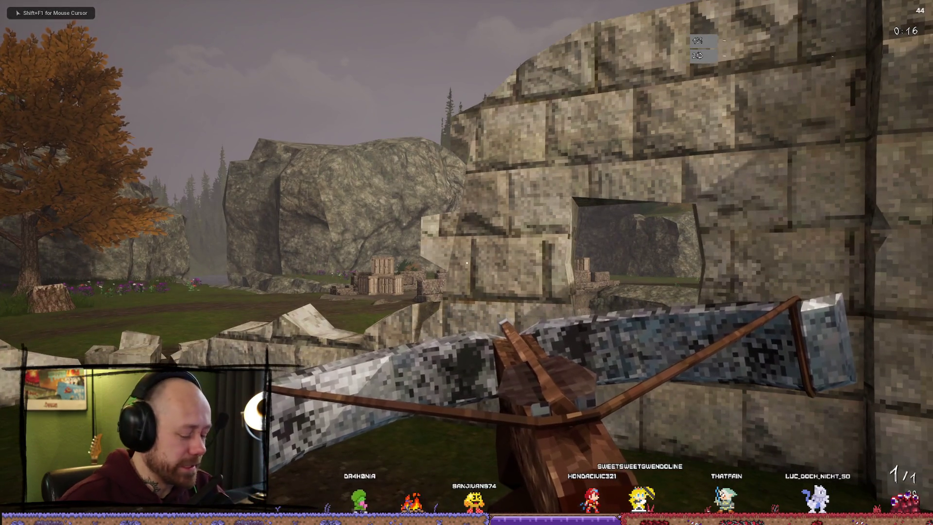
{"action": "key", "text": "alt+F9"}
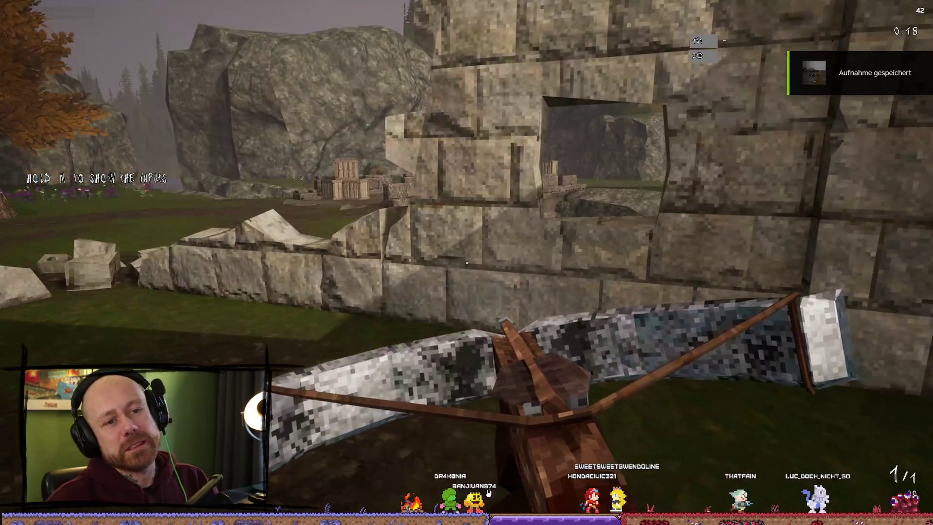
{"action": "key", "text": "Escape"}
{"action": "left_click", "coordinate": [926, 8]}
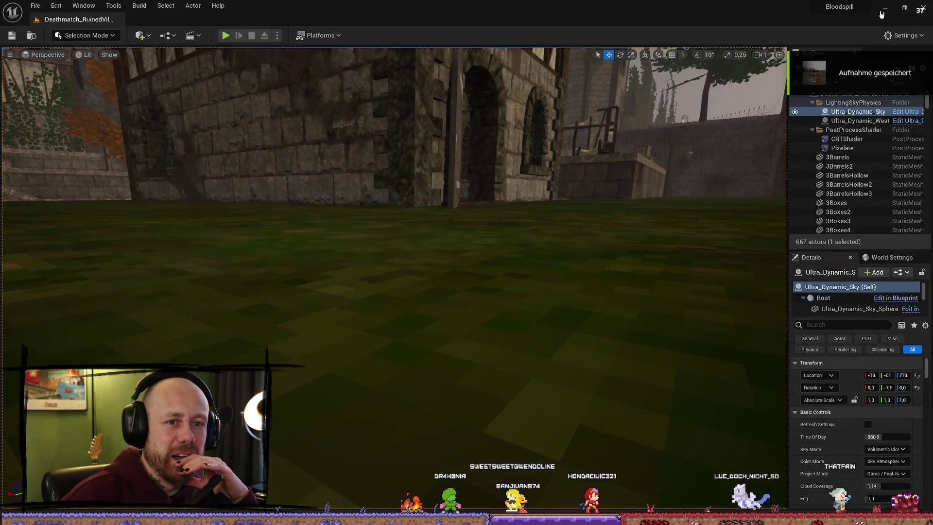
{"action": "key", "text": "alt+Tab"}
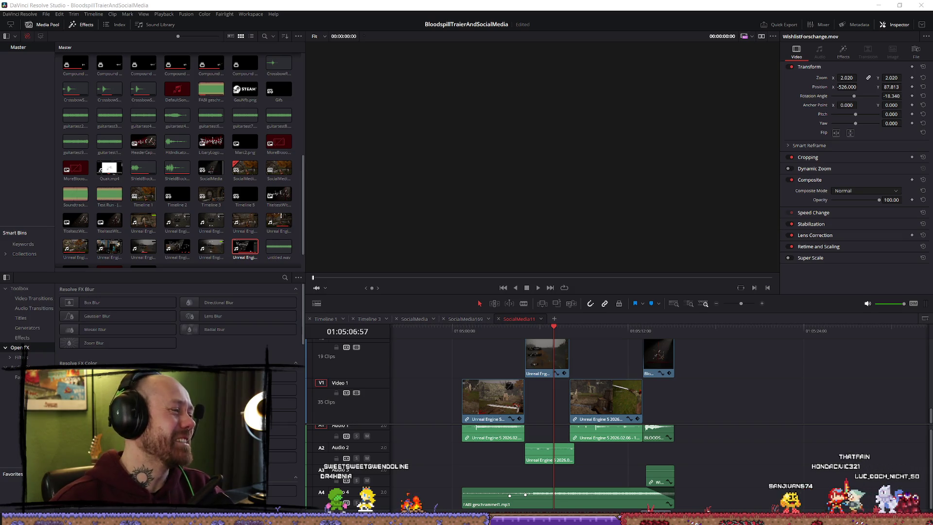
Step: Append the new recording to the end of V1 and trim off its opening
{"action": "left_click_drag", "start_coordinate": [557, 479], "coordinate": [734, 412]}
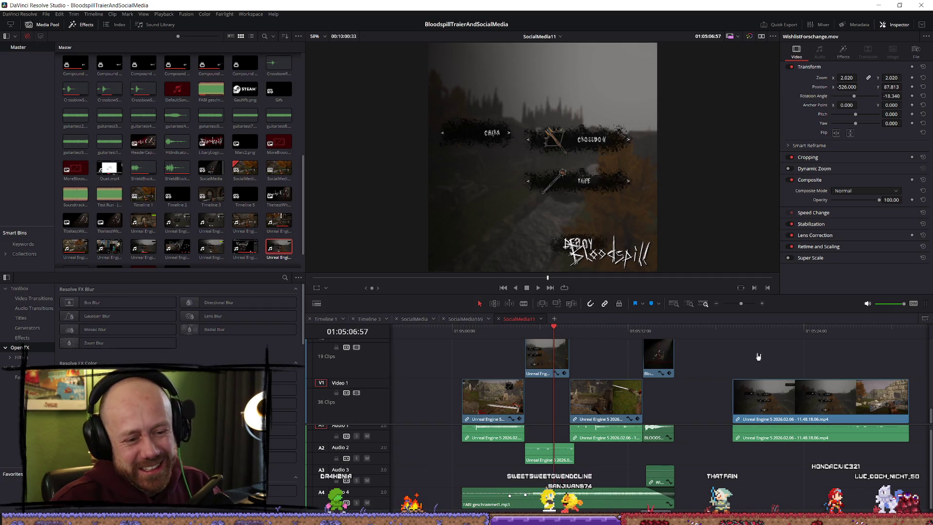
{"action": "left_click", "coordinate": [808, 334]}
{"action": "key", "text": "space"}
{"action": "left_click", "coordinate": [747, 406]}
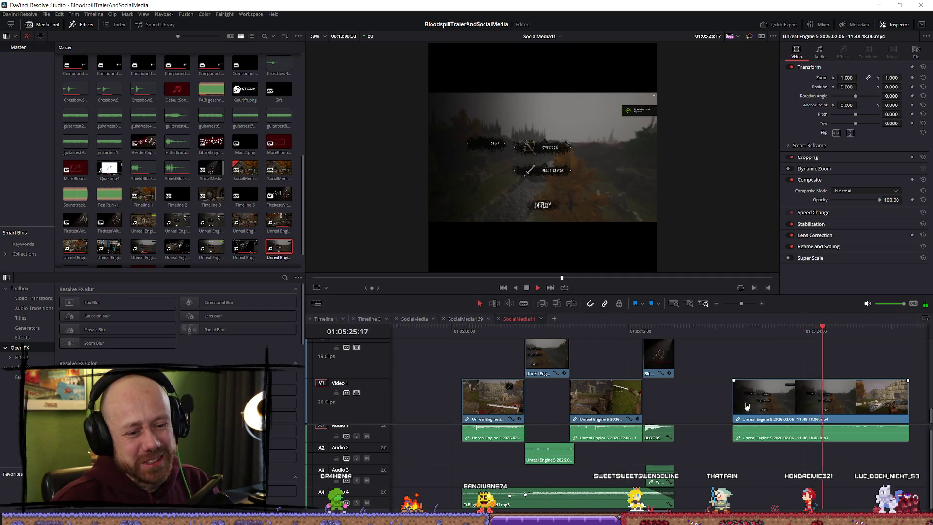
{"action": "left_click_drag", "start_coordinate": [737, 402], "coordinate": [836, 401]}
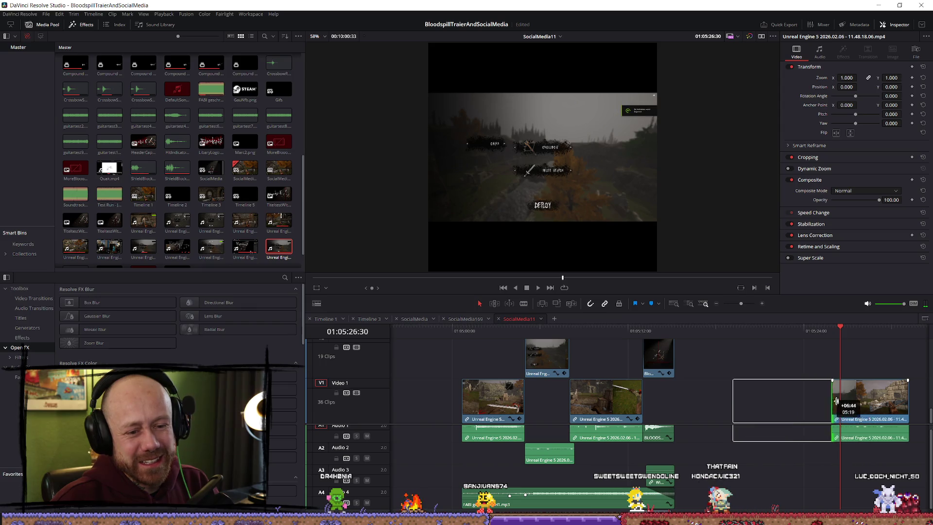
{"action": "key", "text": "space"}
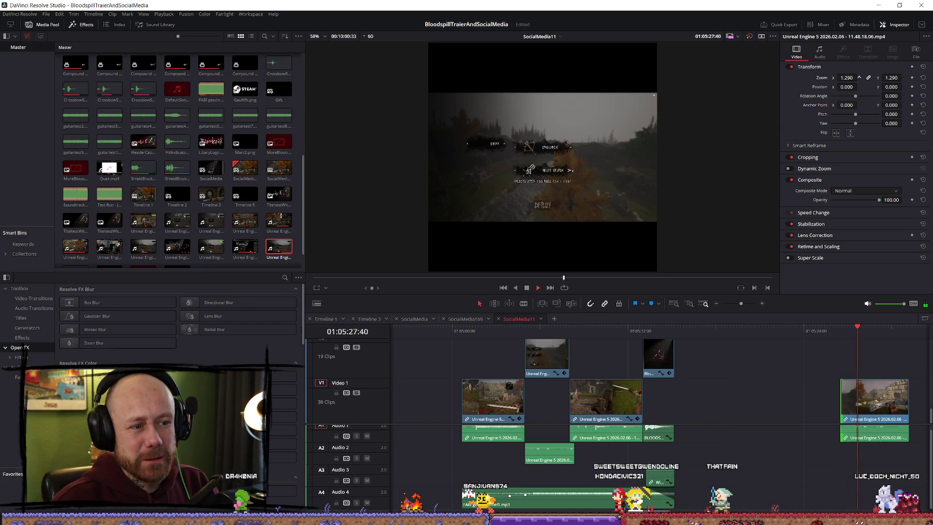
{"action": "key", "text": "space"}
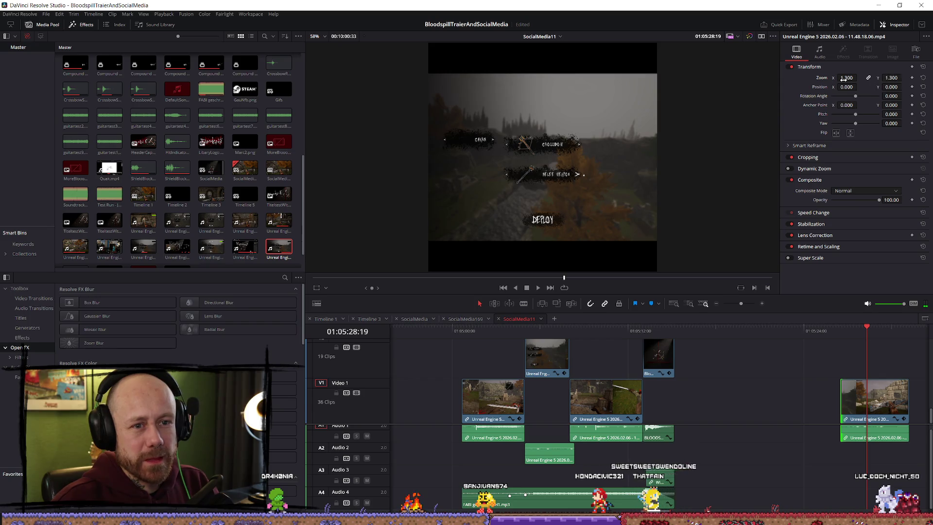
Step: Set the new clip's Transform Zoom to 1.8 and start shifting its framing right
{"action": "left_click_drag", "start_coordinate": [845, 79], "coordinate": [861, 80]}
{"action": "left_click", "coordinate": [847, 78]}
{"action": "type", "text": "1.8"}
{"action": "key", "text": "Return"}
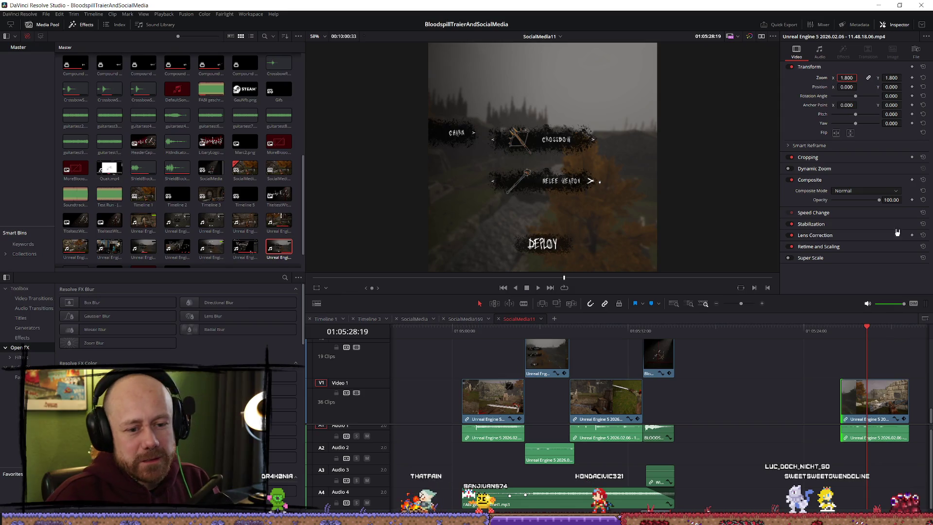
{"action": "left_click_drag", "start_coordinate": [844, 88], "coordinate": [855, 86]}
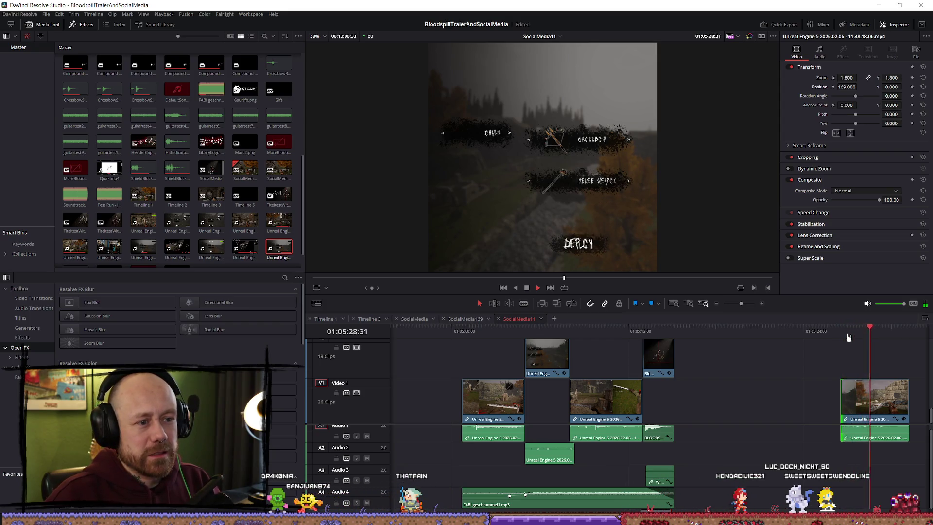
Step: Trim the end of the last V1 clip and move the V2 clip with its audio later
{"action": "key", "text": "space"}
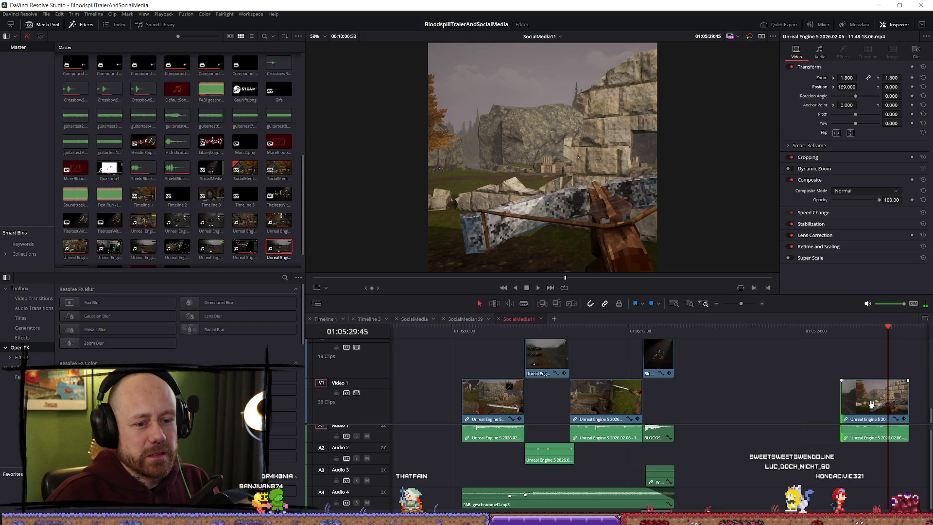
{"action": "left_click_drag", "start_coordinate": [906, 400], "coordinate": [878, 398]}
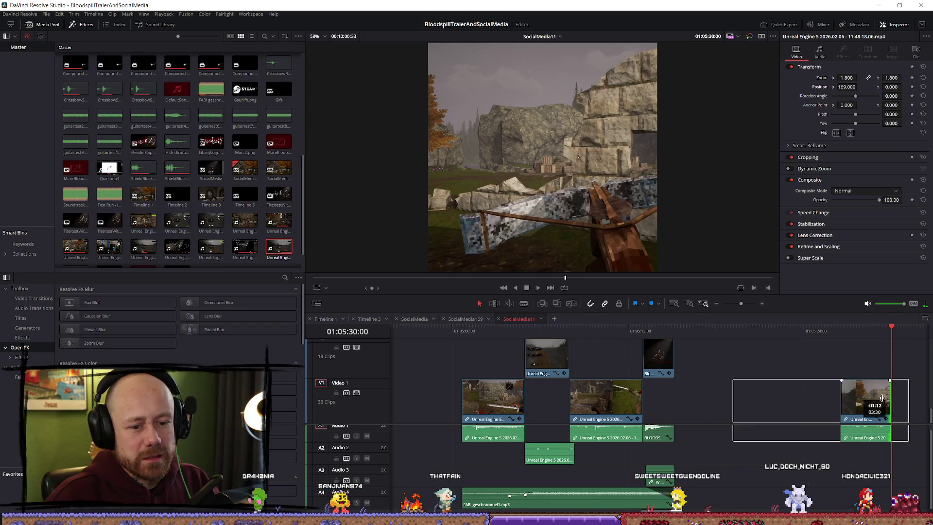
{"action": "left_click_drag", "start_coordinate": [544, 350], "coordinate": [763, 350]}
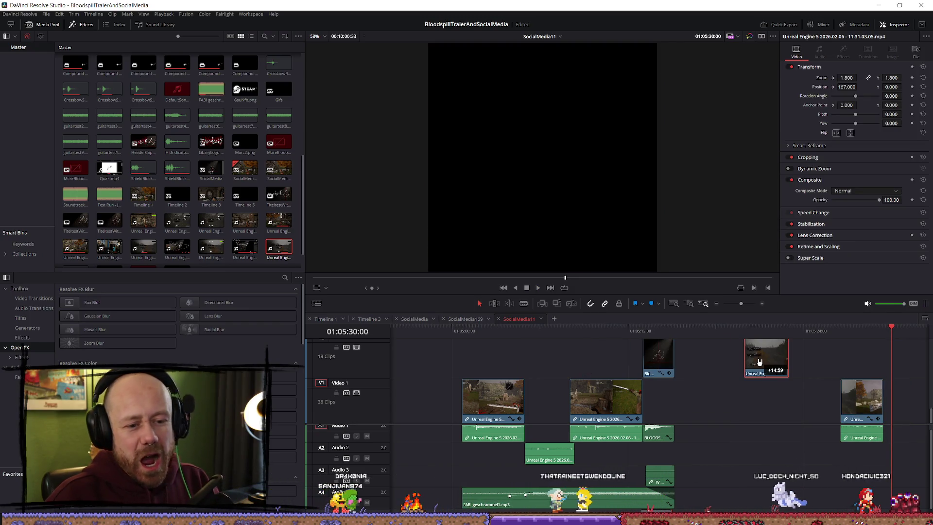
{"action": "key", "text": "ctrl+z"}
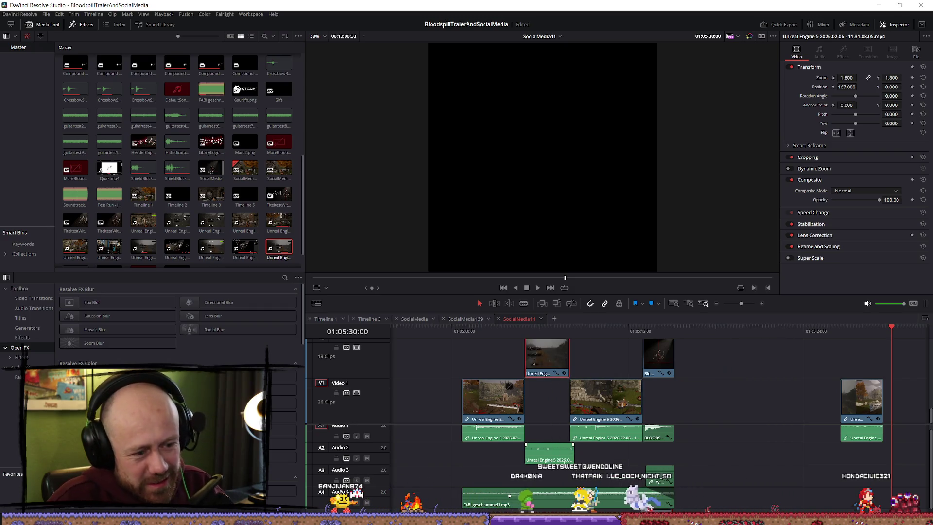
{"action": "mouse_move", "coordinate": [533, 368]}
{"action": "left_mouse_down"}
{"action": "mouse_move", "coordinate": [799, 366]}
{"action": "mouse_move", "coordinate": [736, 365]}
{"action": "left_mouse_up"}
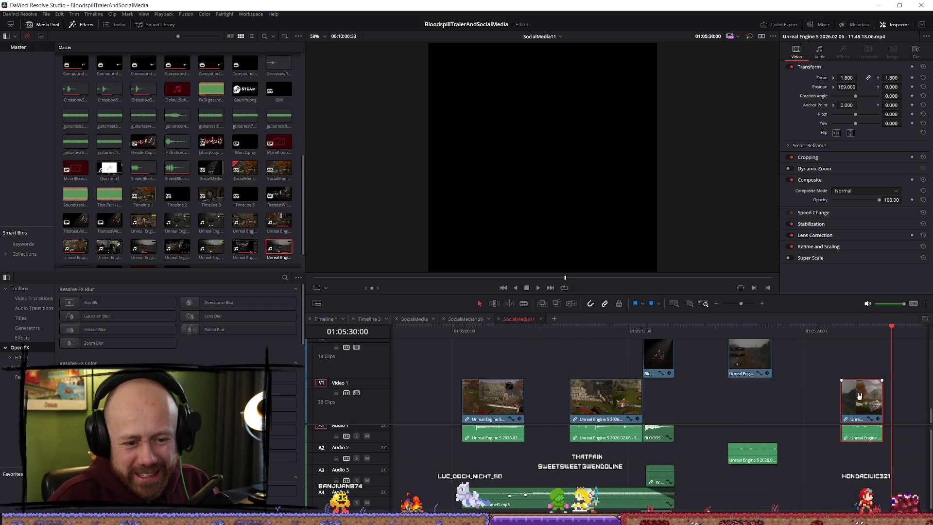
{"action": "key", "text": "Up"}
{"action": "scroll", "coordinate": [826, 394], "scroll_direction": "up", "scroll_amount": 5}
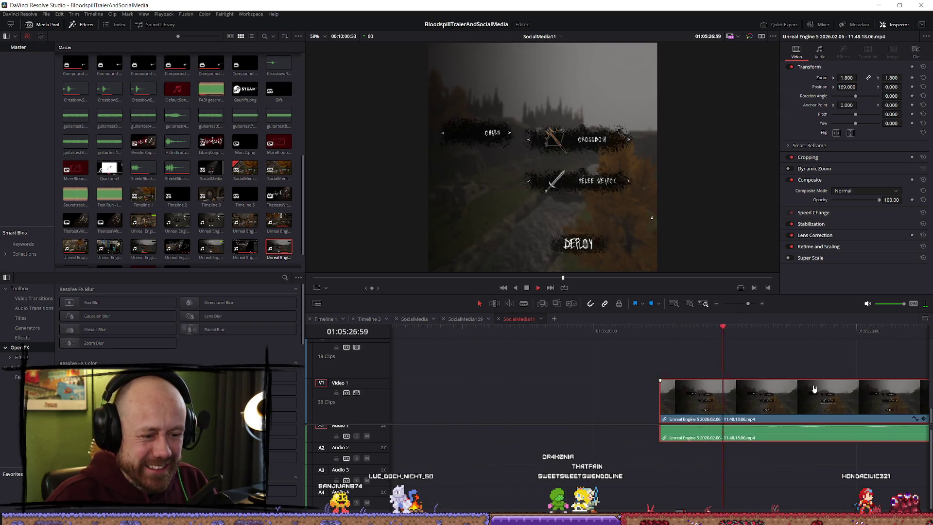
Step: Unlink the new clip's audio and trim its video to end at the Deploy frame, 01:05:29:12
{"action": "key", "text": "space"}
{"action": "key", "text": "space"}
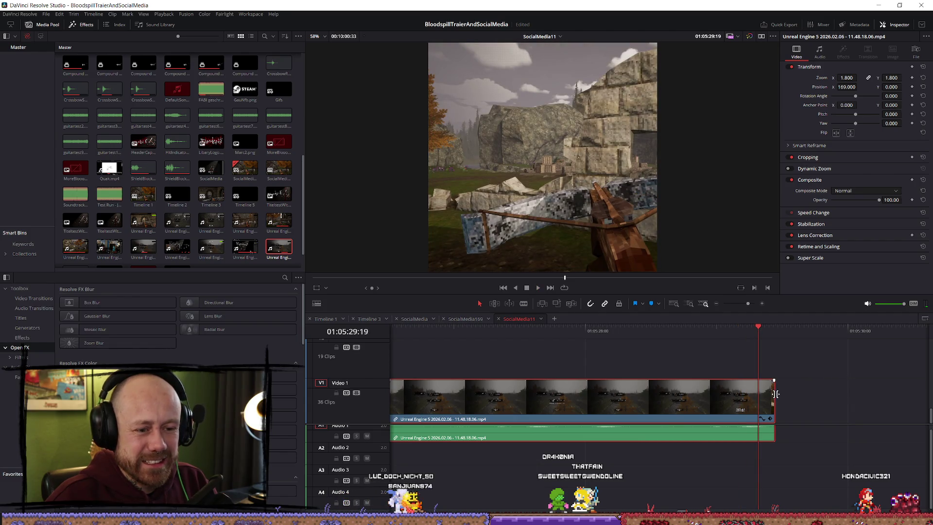
{"action": "key", "text": "Left"}
{"action": "key", "text": "Left"}
{"action": "key", "text": "Left"}
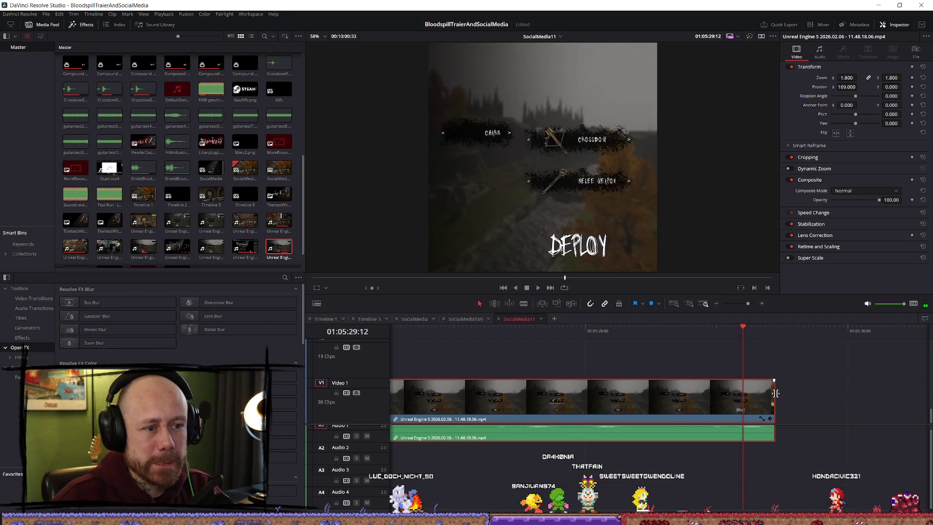
{"action": "key", "text": "Right"}
{"action": "key", "text": "Left"}
{"action": "key", "text": "Right"}
{"action": "key", "text": "Left"}
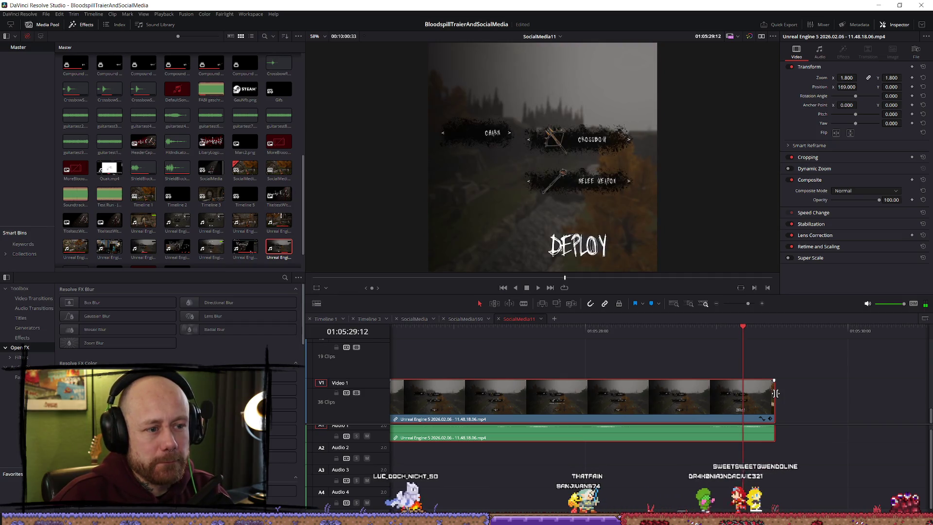
{"action": "right_click", "coordinate": [753, 415]}
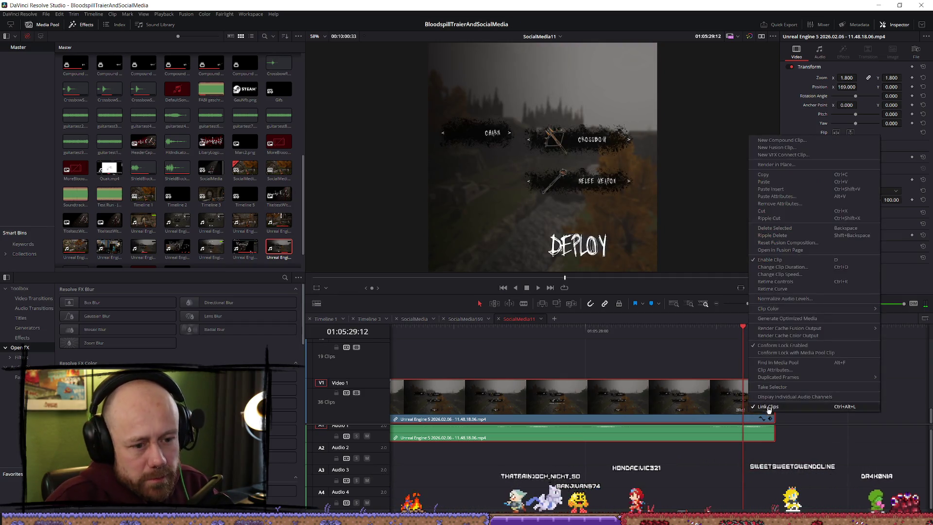
{"action": "left_click", "coordinate": [770, 408]}
{"action": "right_click", "coordinate": [773, 408]}
{"action": "left_click", "coordinate": [772, 401]}
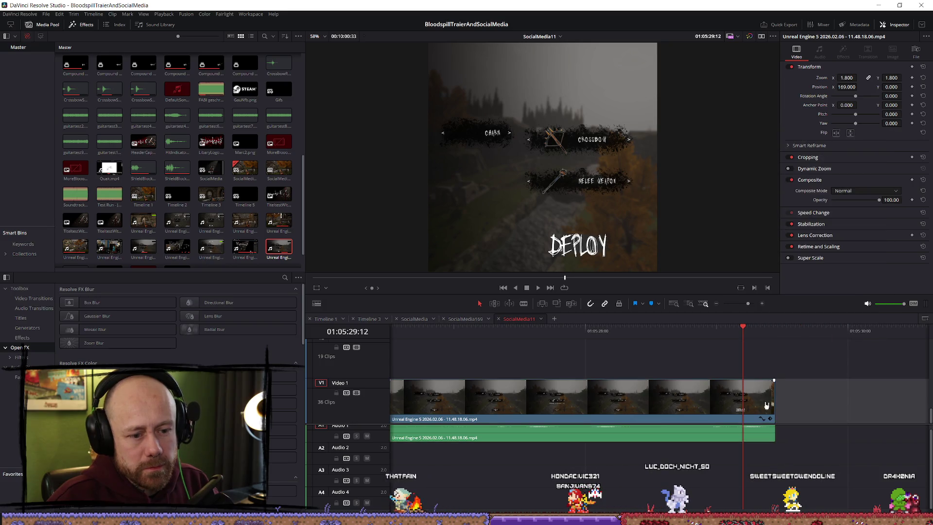
{"action": "left_click_drag", "start_coordinate": [771, 401], "coordinate": [741, 402]}
Step: Move the trimmed clip together with its audio earlier in the timeline
{"action": "mouse_move", "coordinate": [820, 452]}
{"action": "left_mouse_down"}
{"action": "mouse_move", "coordinate": [697, 406]}
{"action": "mouse_move", "coordinate": [711, 410]}
{"action": "left_mouse_up"}
{"action": "scroll", "coordinate": [711, 411], "scroll_direction": "down", "scroll_amount": 10}
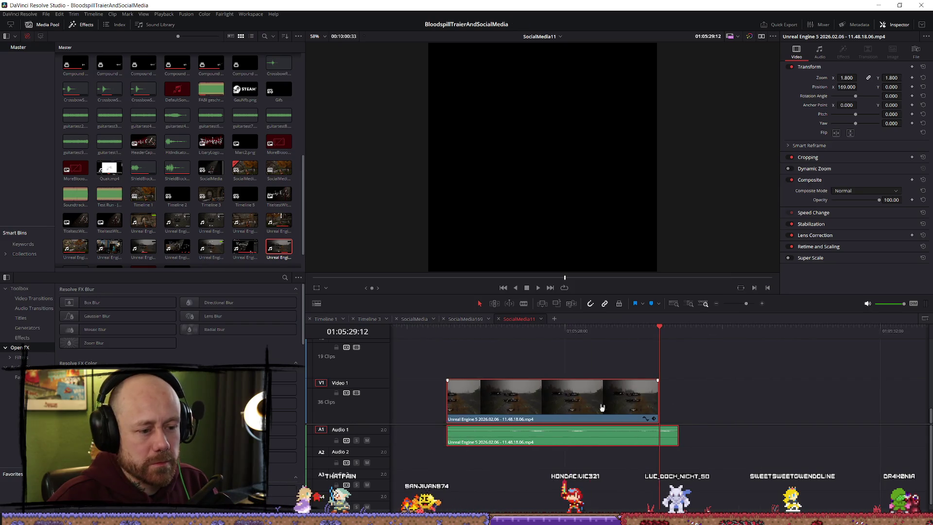
{"action": "scroll", "coordinate": [547, 410], "scroll_direction": "down", "scroll_amount": 3}
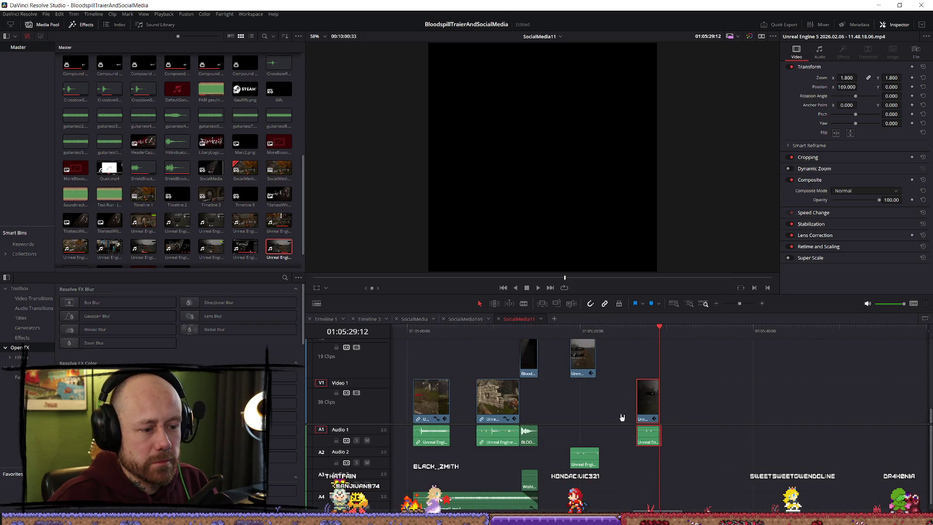
{"action": "mouse_move", "coordinate": [655, 407]}
{"action": "left_mouse_down"}
{"action": "mouse_move", "coordinate": [461, 367]}
{"action": "mouse_move", "coordinate": [524, 445]}
{"action": "mouse_move", "coordinate": [537, 498]}
{"action": "left_mouse_up"}
{"action": "key", "text": "comma"}
{"action": "key", "text": "comma"}
{"action": "key", "text": "comma"}
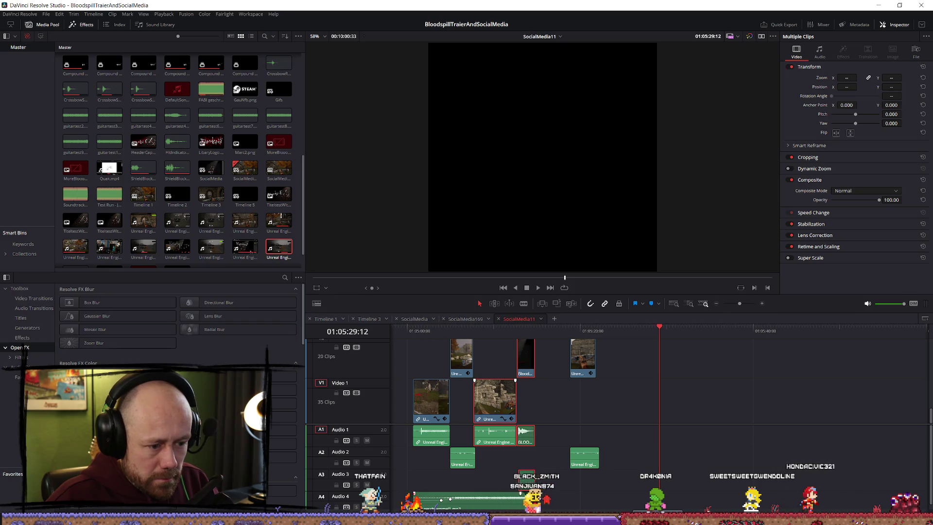
{"action": "left_click", "coordinate": [500, 452]}
{"action": "key", "text": "Home"}
{"action": "key", "text": "space"}
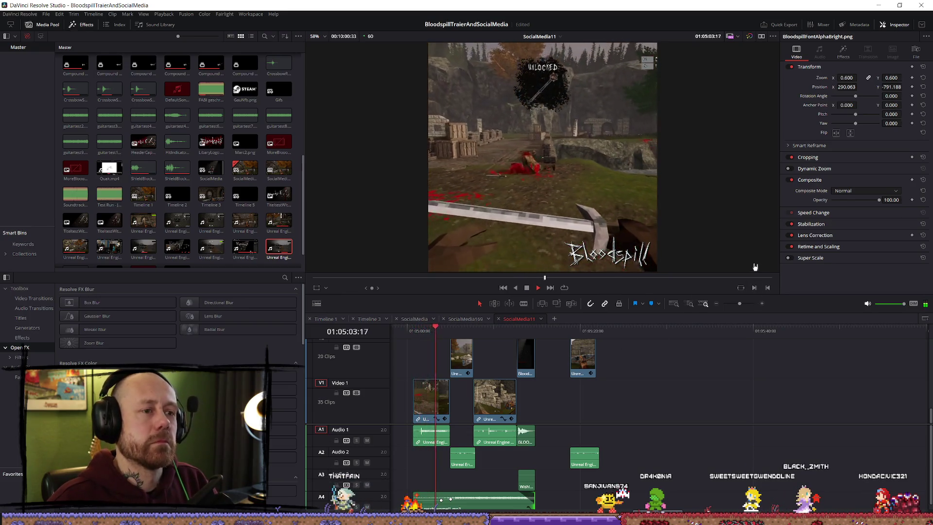
{"action": "key", "text": "p"}
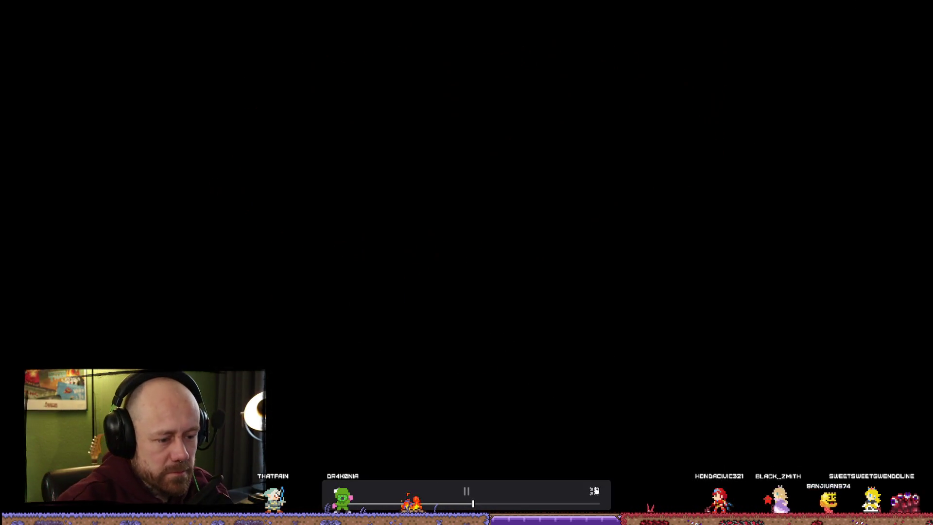
{"action": "left_click", "coordinate": [593, 491]}
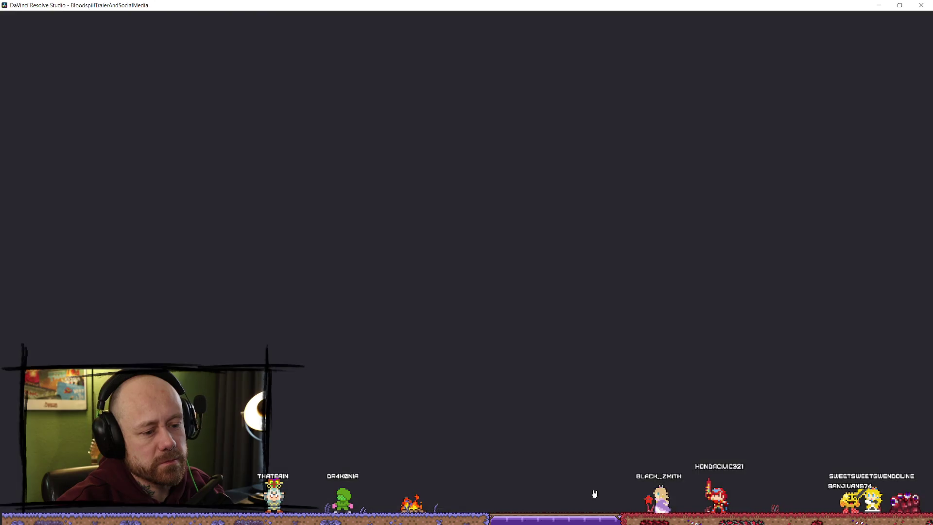
{"action": "left_click", "coordinate": [502, 327]}
{"action": "key", "text": "space"}
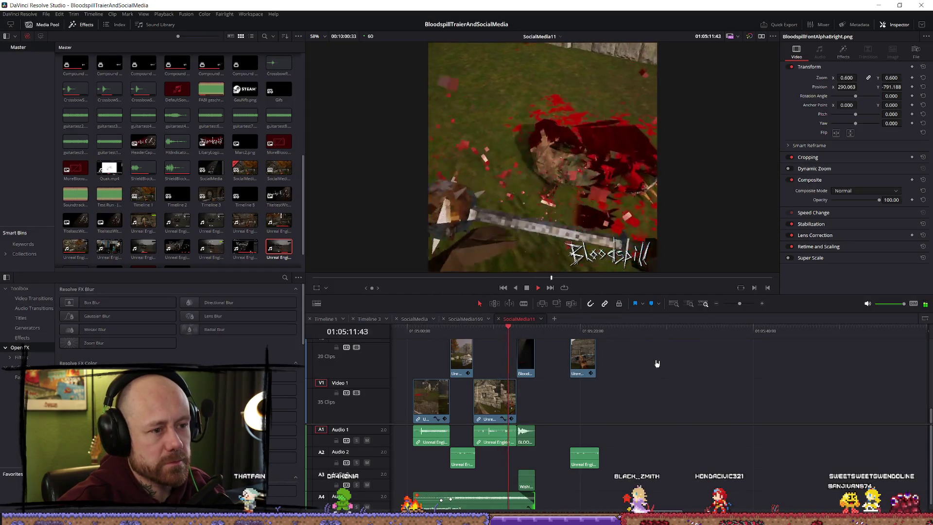
{"action": "left_click", "coordinate": [689, 303]}
{"action": "scroll", "coordinate": [533, 373], "scroll_direction": "down", "scroll_amount": 3}
{"action": "left_click", "coordinate": [519, 336]}
{"action": "mouse_move", "coordinate": [519, 335]}
{"action": "left_mouse_down"}
{"action": "mouse_move", "coordinate": [508, 331]}
{"action": "mouse_move", "coordinate": [668, 331]}
{"action": "left_mouse_up"}
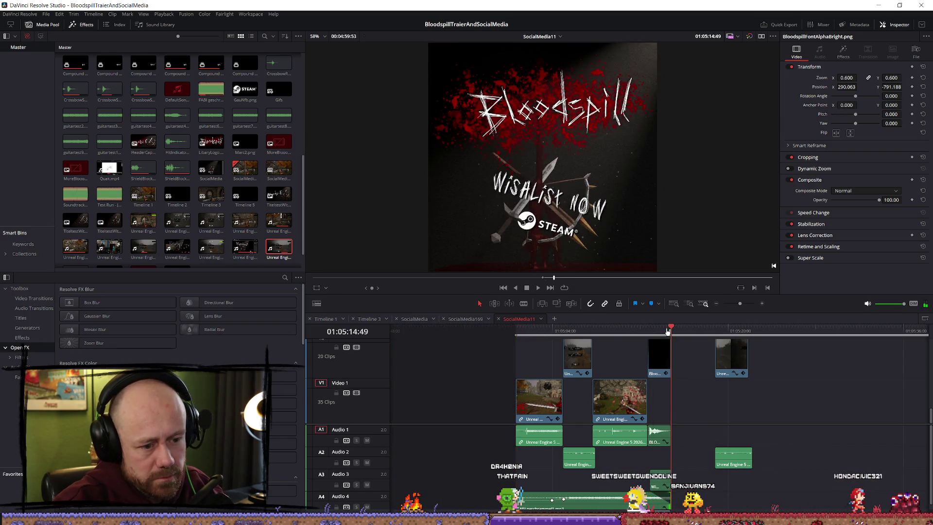
{"action": "scroll", "coordinate": [699, 373], "scroll_direction": "up", "scroll_amount": 4}
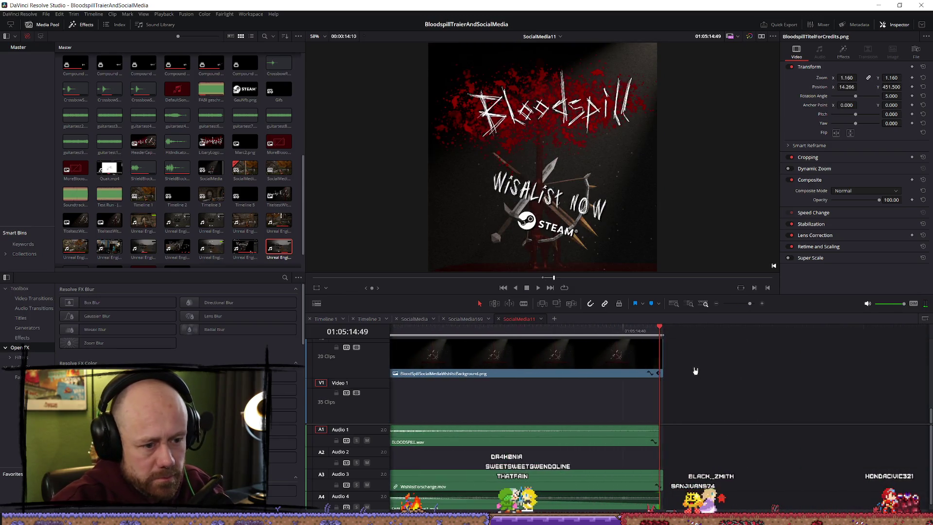
{"action": "scroll", "coordinate": [702, 367], "scroll_direction": "up", "scroll_amount": 1}
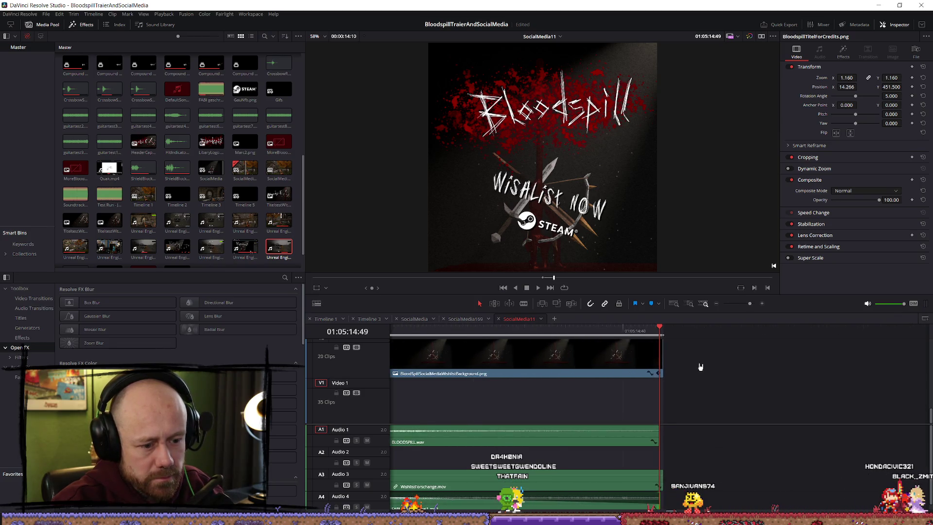
{"action": "scroll", "coordinate": [700, 365], "scroll_direction": "down", "scroll_amount": 4}
{"action": "left_click", "coordinate": [558, 330]}
{"action": "scroll", "coordinate": [740, 390], "scroll_direction": "up", "scroll_amount": 5}
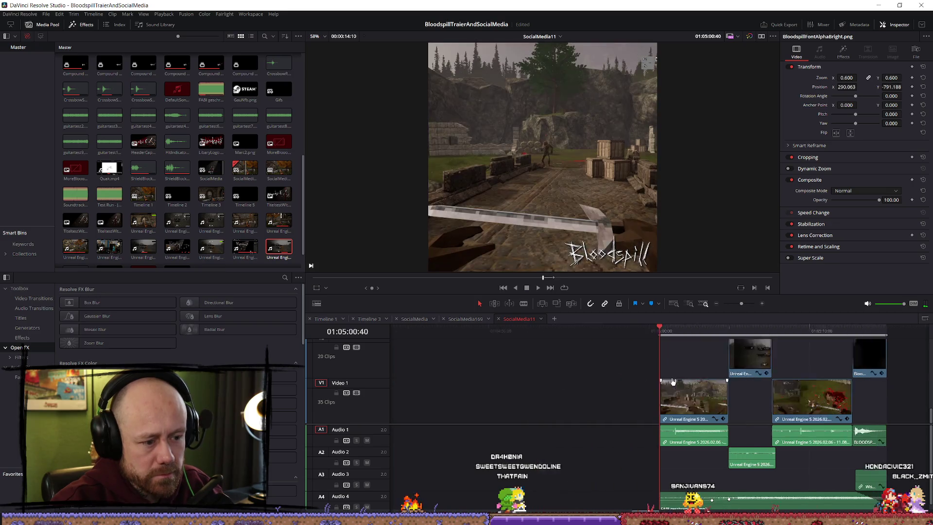
{"action": "scroll", "coordinate": [739, 389], "scroll_direction": "down", "scroll_amount": 4}
{"action": "scroll", "coordinate": [797, 388], "scroll_direction": "up", "scroll_amount": 5}
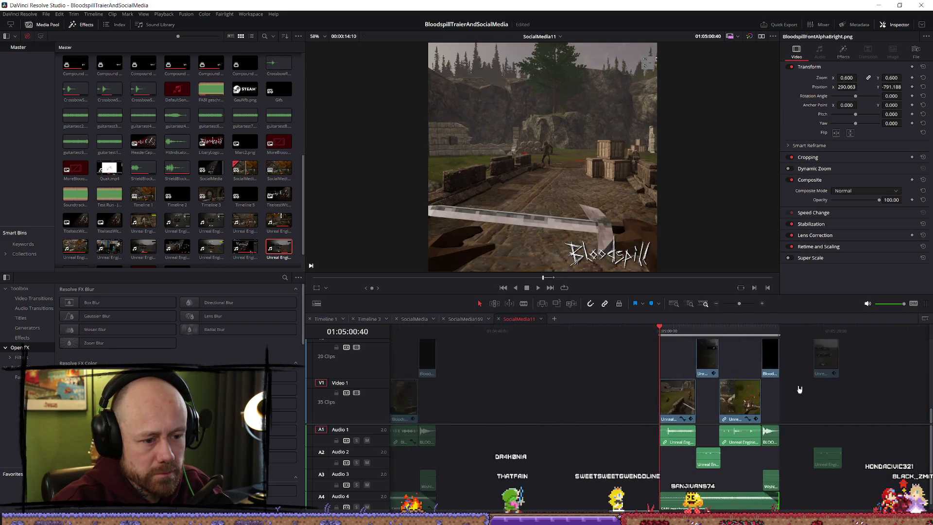
{"action": "scroll", "coordinate": [763, 404], "scroll_direction": "down", "scroll_amount": 5}
{"action": "scroll", "coordinate": [762, 404], "scroll_direction": "up", "scroll_amount": 5}
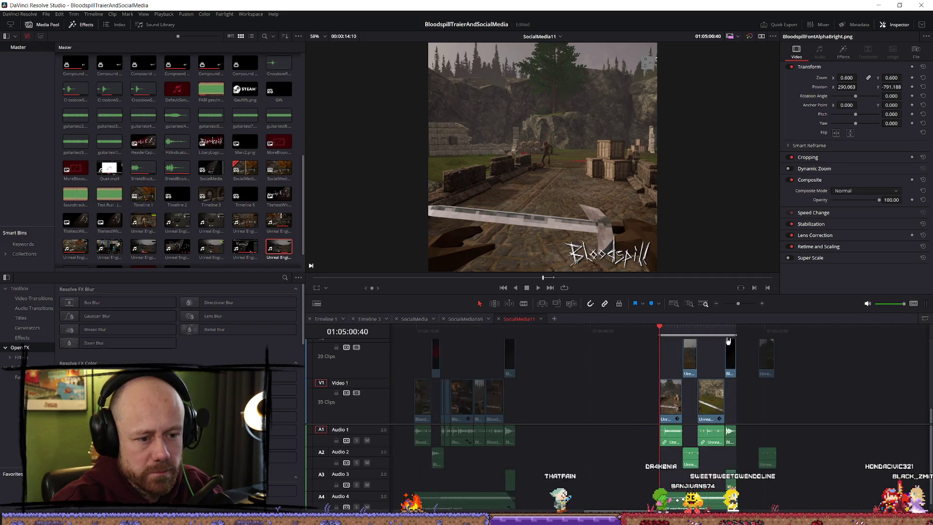
{"action": "scroll", "coordinate": [786, 359], "scroll_direction": "up", "scroll_amount": 5}
{"action": "scroll", "coordinate": [494, 348], "scroll_direction": "down", "scroll_amount": 5}
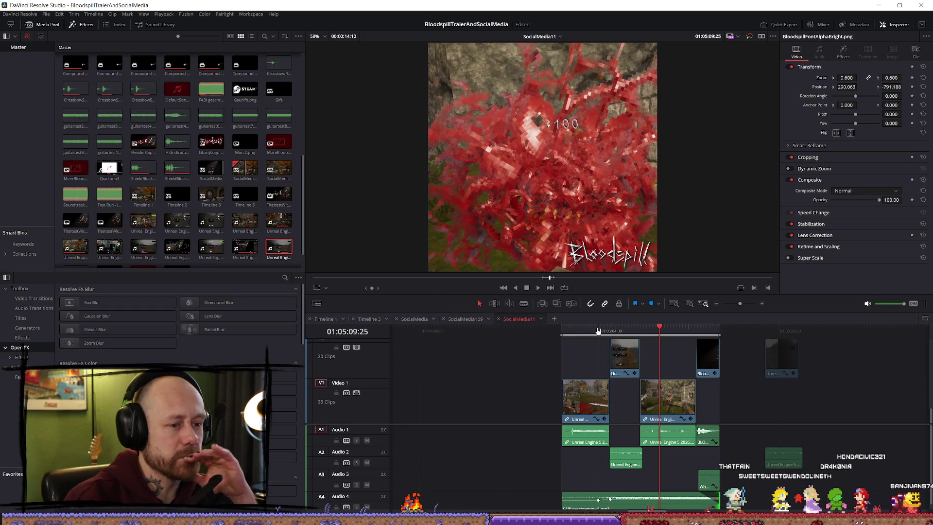
{"action": "left_click", "coordinate": [559, 332]}
{"action": "left_click_drag", "start_coordinate": [559, 331], "coordinate": [716, 336]}
{"action": "left_click", "coordinate": [554, 332]}
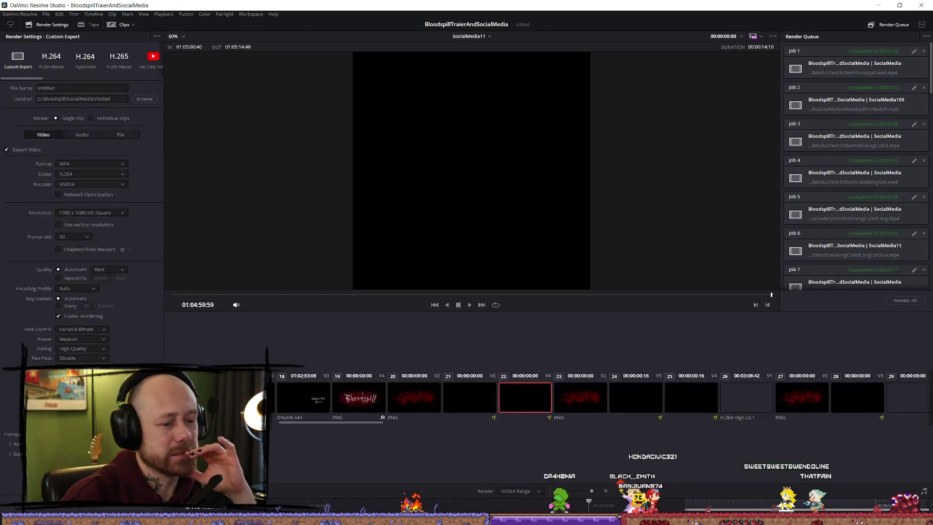
Step: Attempt to save the render as UnlockableWeapons.mp4 in SocialMedia, dismiss the permission error, and cancel
{"action": "left_click", "coordinate": [145, 100]}
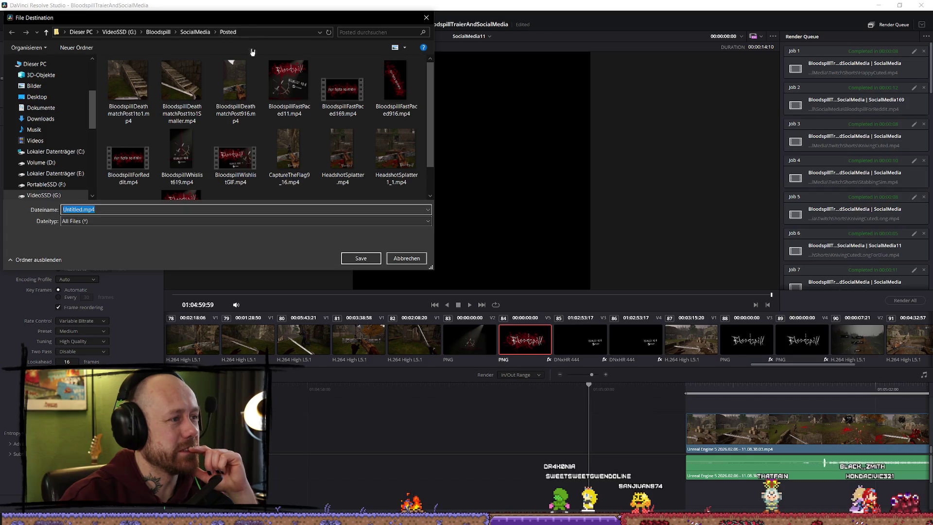
{"action": "left_click", "coordinate": [192, 33]}
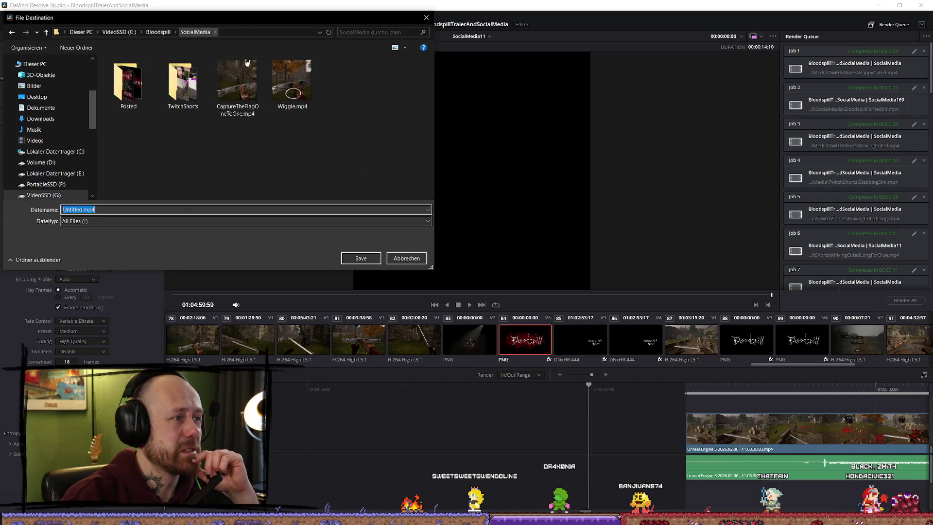
{"action": "left_click", "coordinate": [91, 209]}
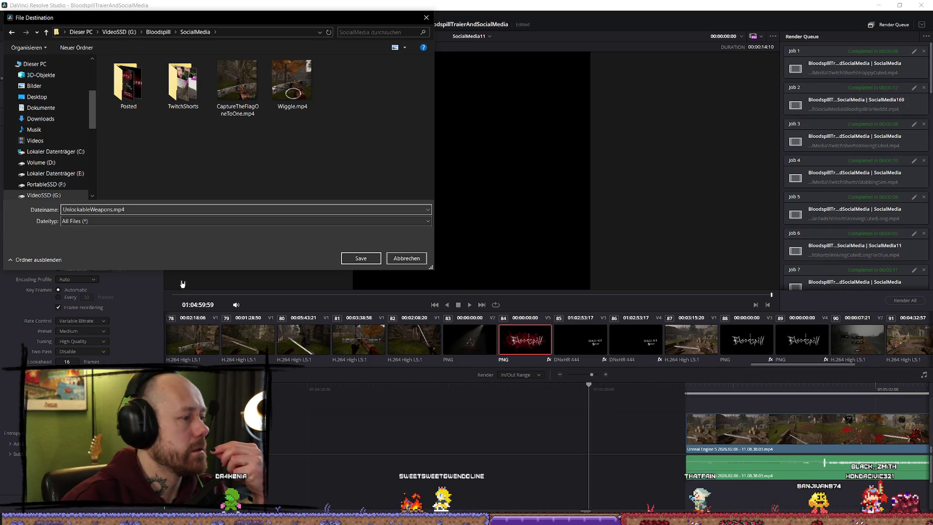
{"action": "left_click", "coordinate": [371, 260]}
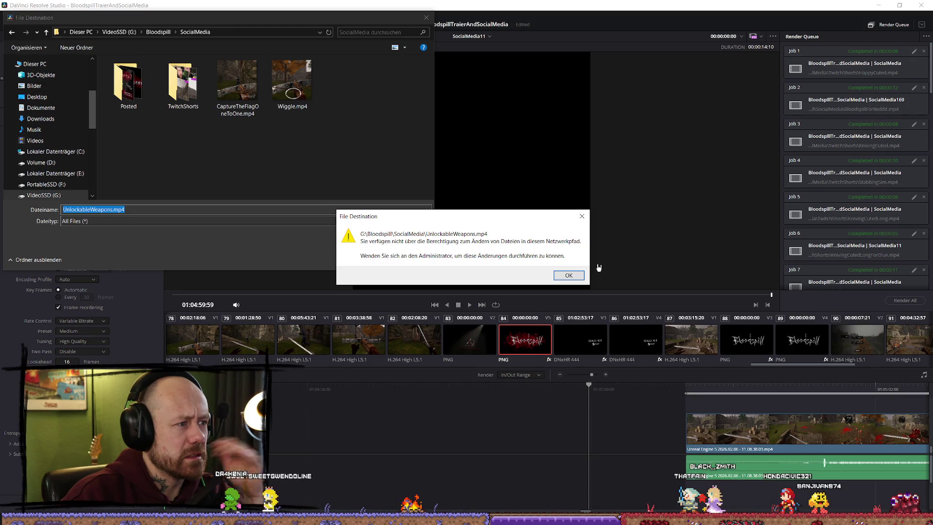
{"action": "left_click", "coordinate": [570, 276]}
{"action": "left_click", "coordinate": [406, 259]}
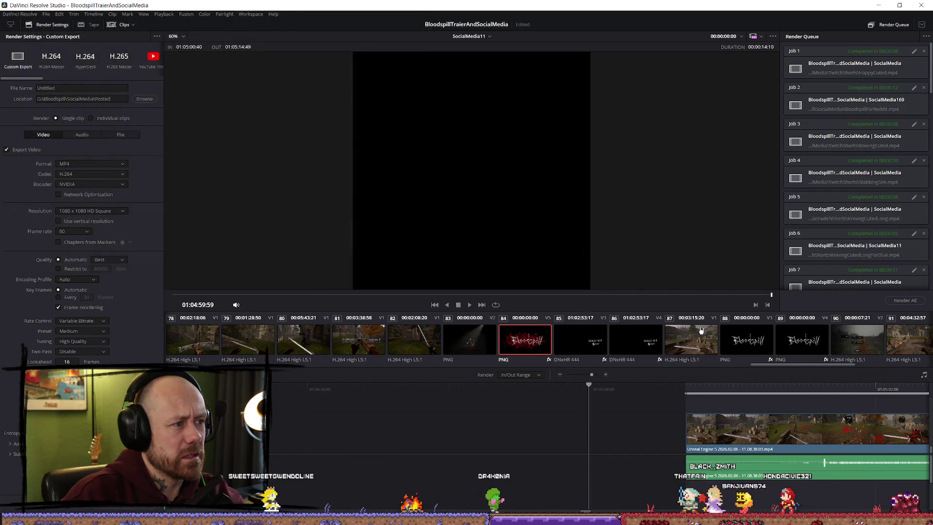
Step: Set the render location to the Bloodspill SocialMedia folder
{"action": "left_click", "coordinate": [709, 393]}
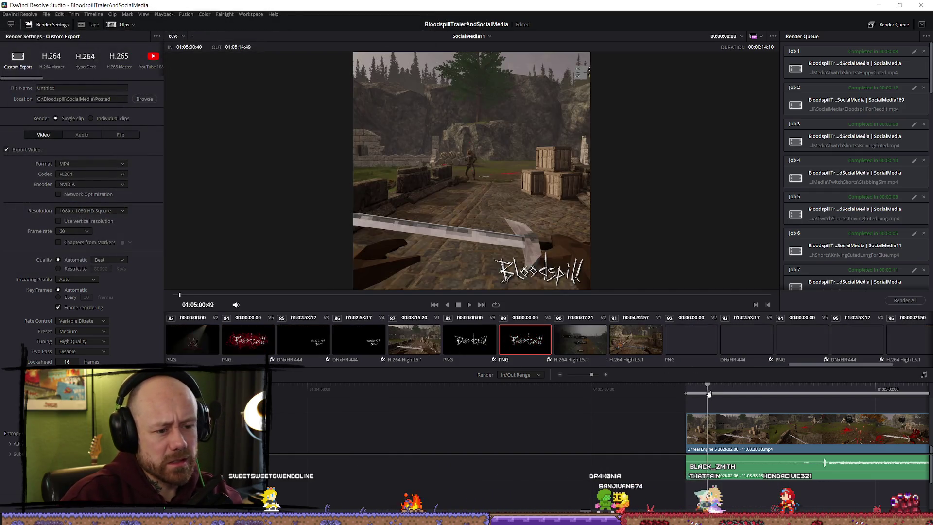
{"action": "scroll", "coordinate": [821, 410], "scroll_direction": "down", "scroll_amount": 6}
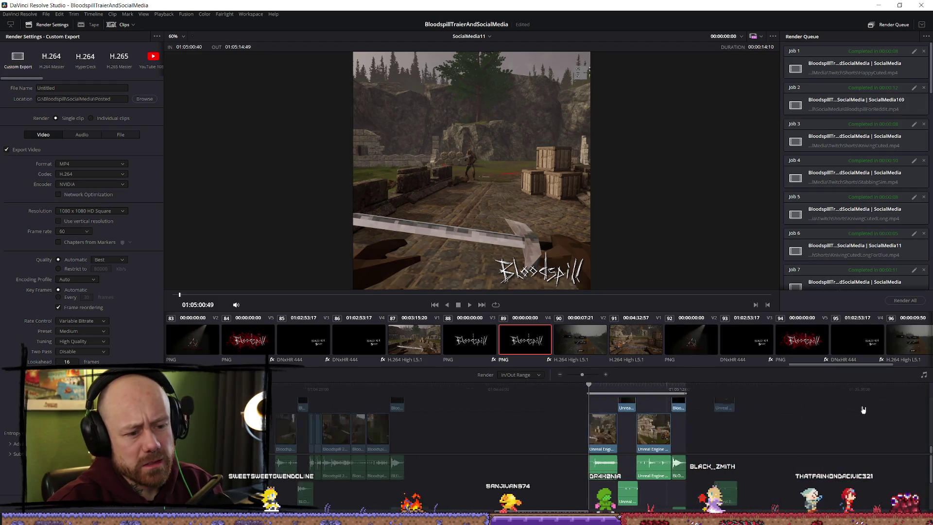
{"action": "left_click", "coordinate": [141, 101]}
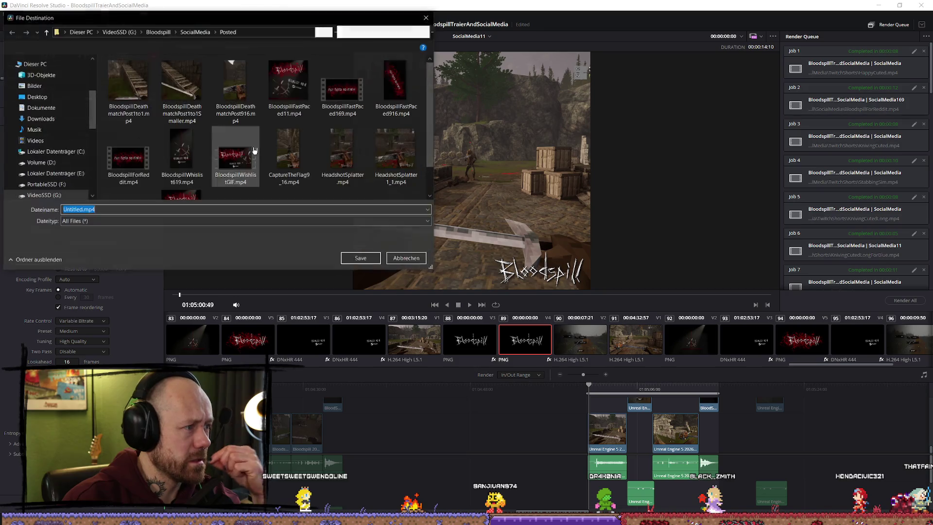
{"action": "left_click", "coordinate": [195, 33]}
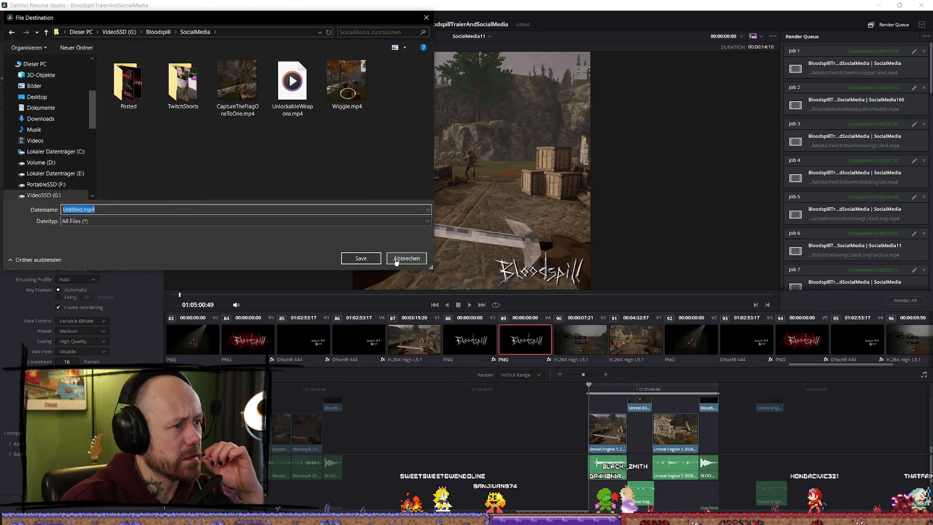
{"action": "left_click", "coordinate": [366, 260]}
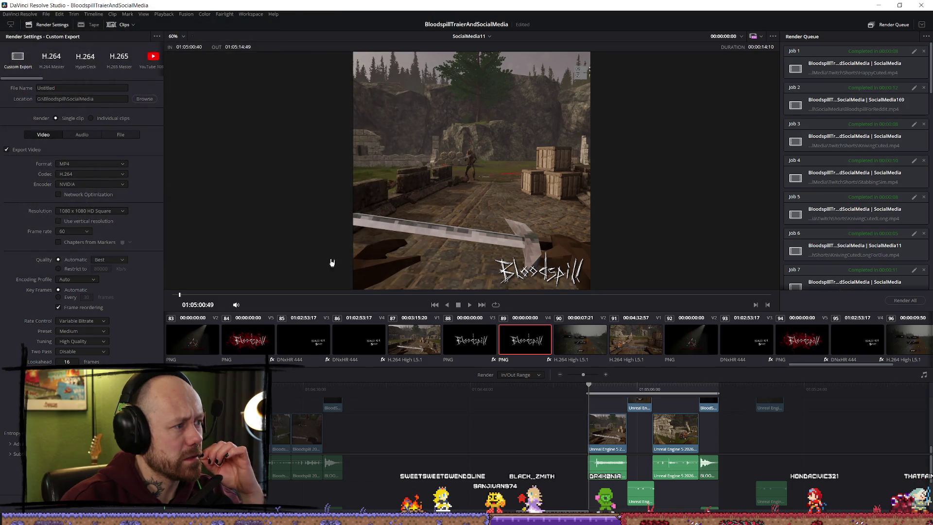
Step: Queue SocialMedia11 and render it as a square H.264 MP4
{"action": "left_click", "coordinate": [121, 508]}
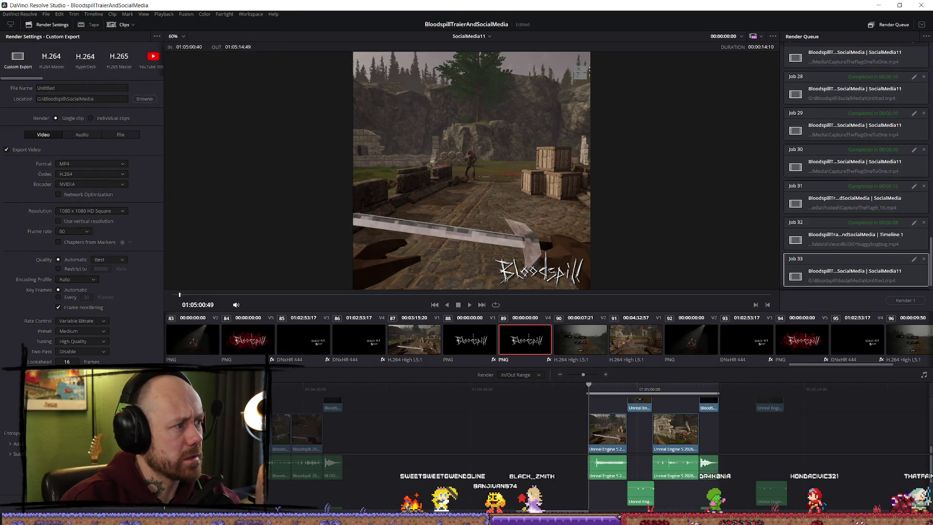
{"action": "left_click", "coordinate": [907, 301]}
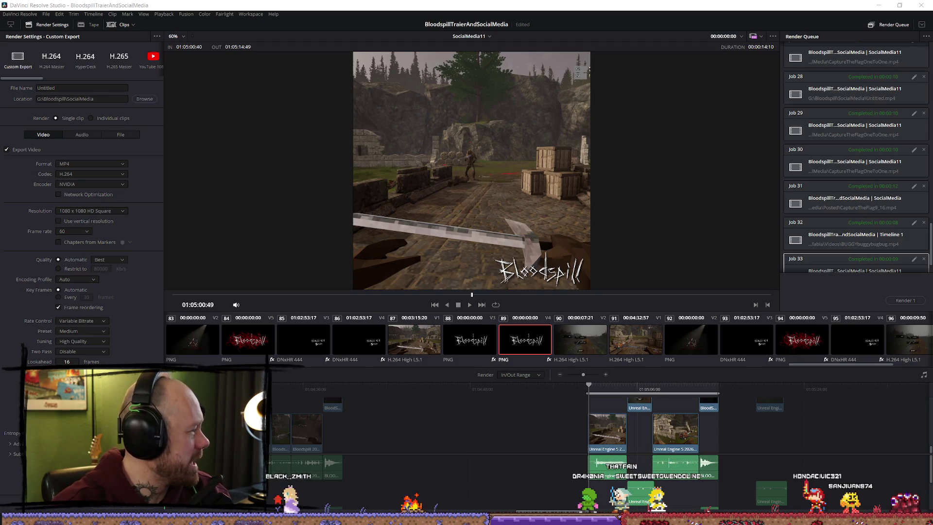
{"action": "key", "text": "super+e"}
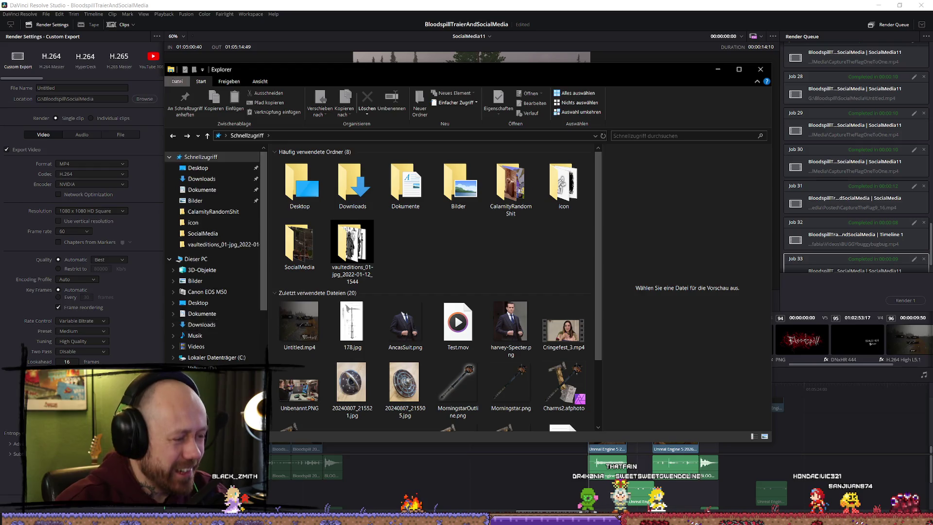
Step: Go to G: > Bloodspill > SocialMedia, delete UnlockableWeapons.mp4, and play Untitled.mp4
{"action": "left_click", "coordinate": [199, 383]}
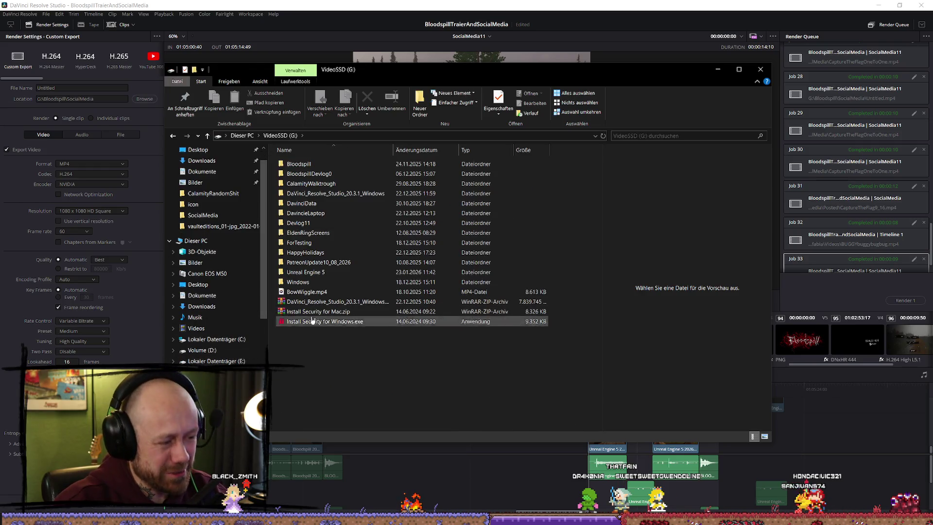
{"action": "double_click", "coordinate": [343, 164]}
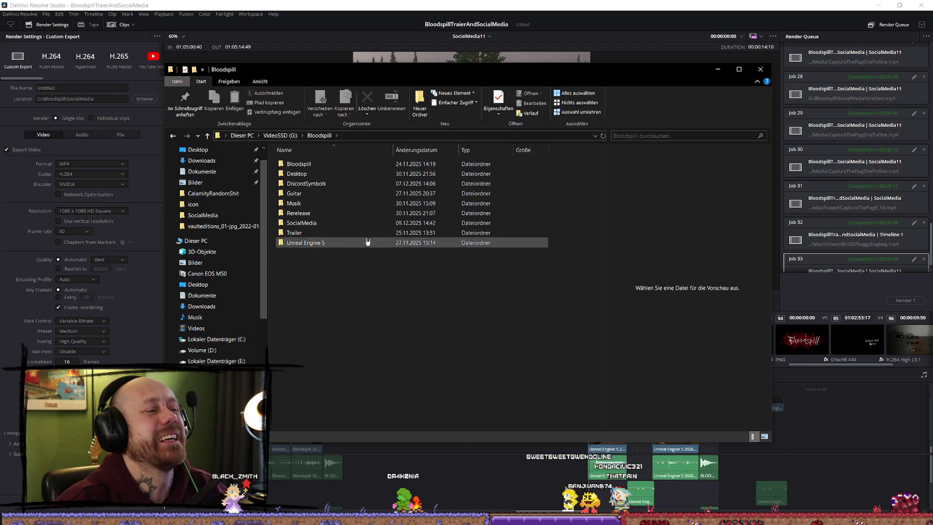
{"action": "double_click", "coordinate": [299, 165]}
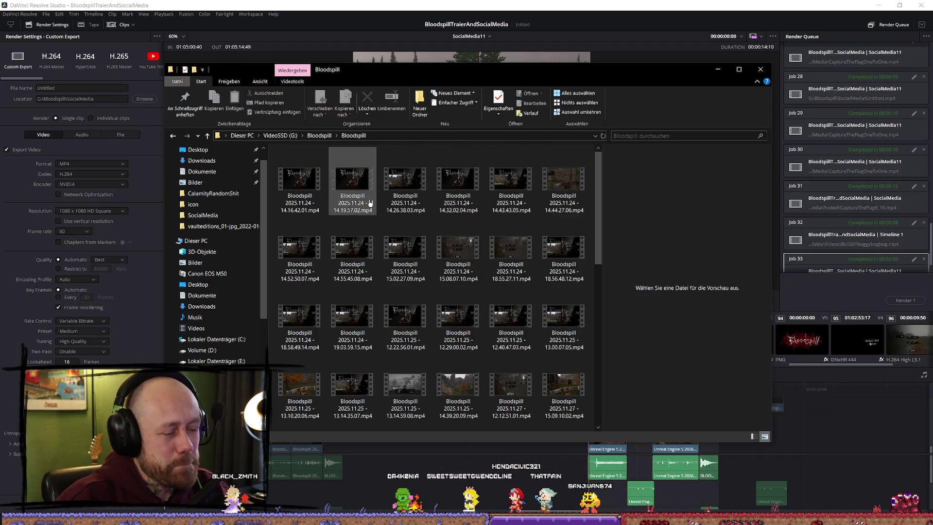
{"action": "key", "text": "alt+Left"}
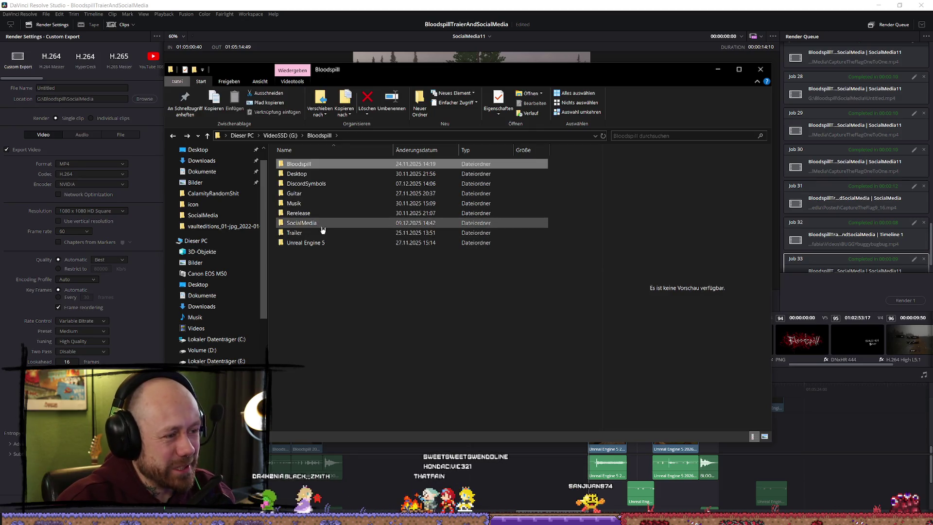
{"action": "double_click", "coordinate": [322, 226]}
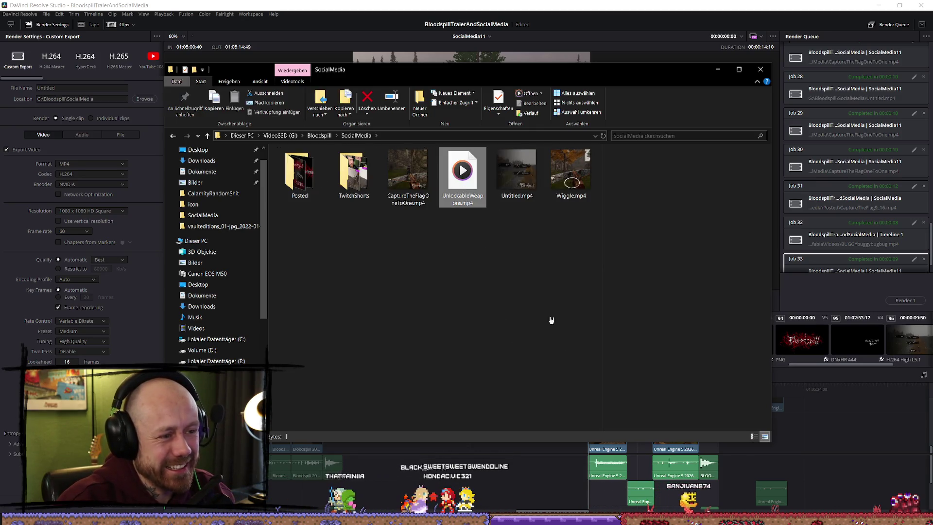
{"action": "key", "text": "Delete"}
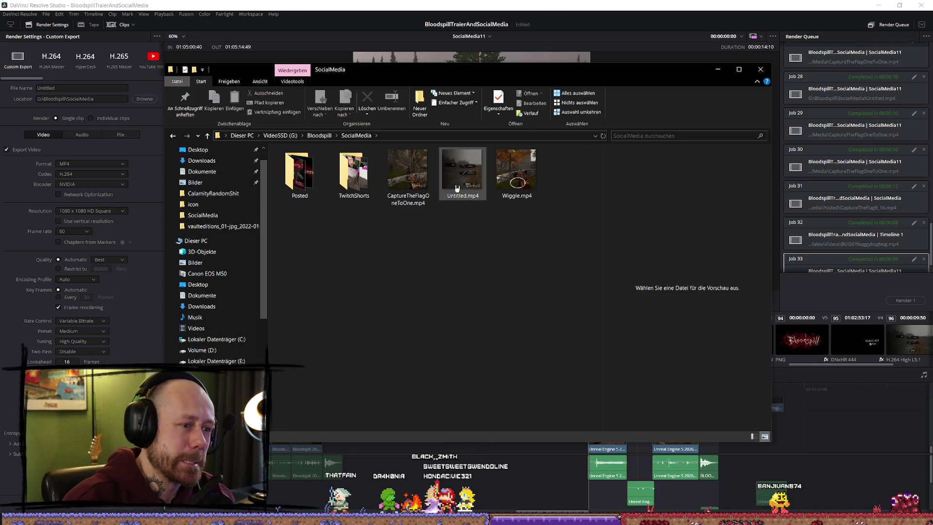
{"action": "double_click", "coordinate": [457, 188]}
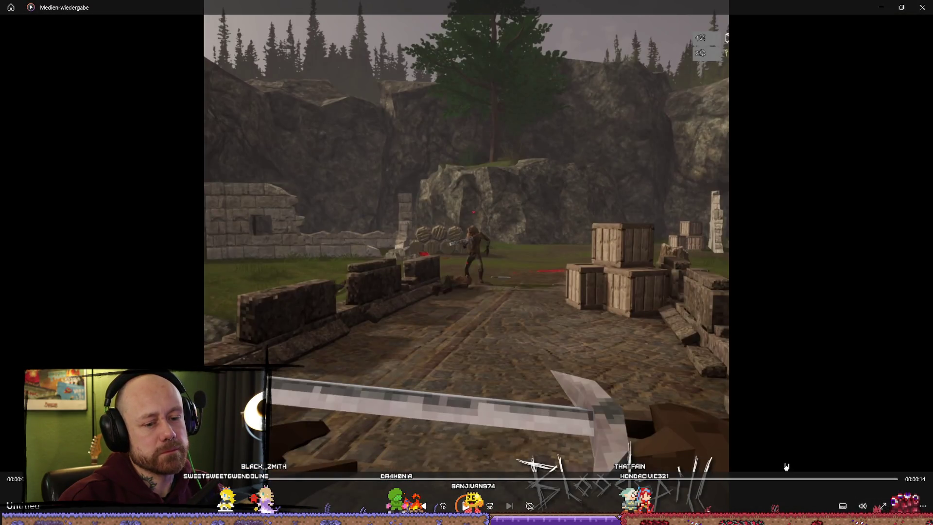
Step: Play Untitled.mp4 through to its 'Wishlist Now' end card, then close Media Player
{"action": "left_click", "coordinate": [800, 479]}
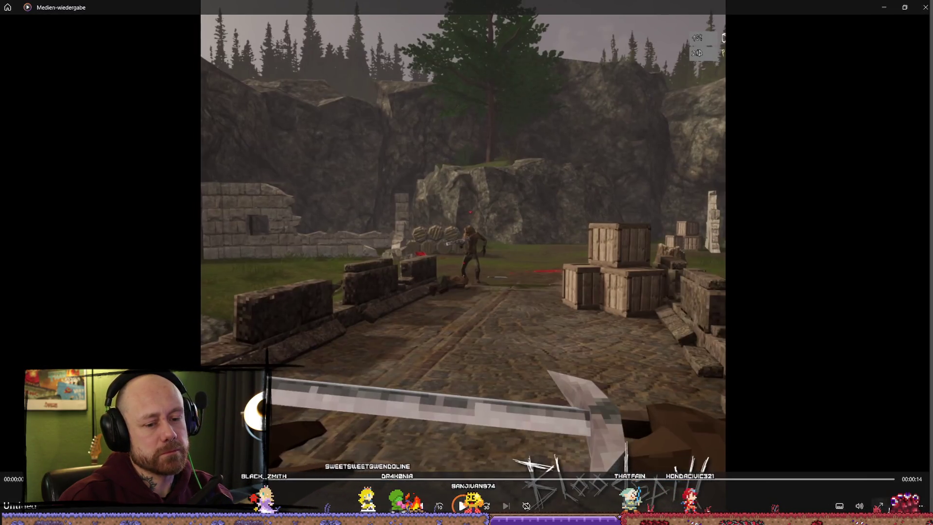
{"action": "double_click", "coordinate": [747, 33]}
{"action": "key", "text": "Escape"}
{"action": "left_click", "coordinate": [920, 5]}
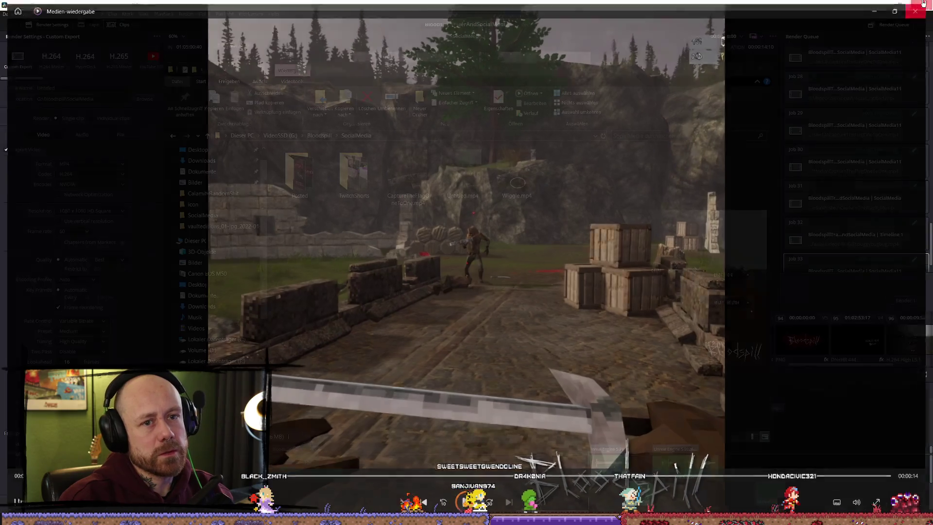
{"action": "double_click", "coordinate": [463, 172]}
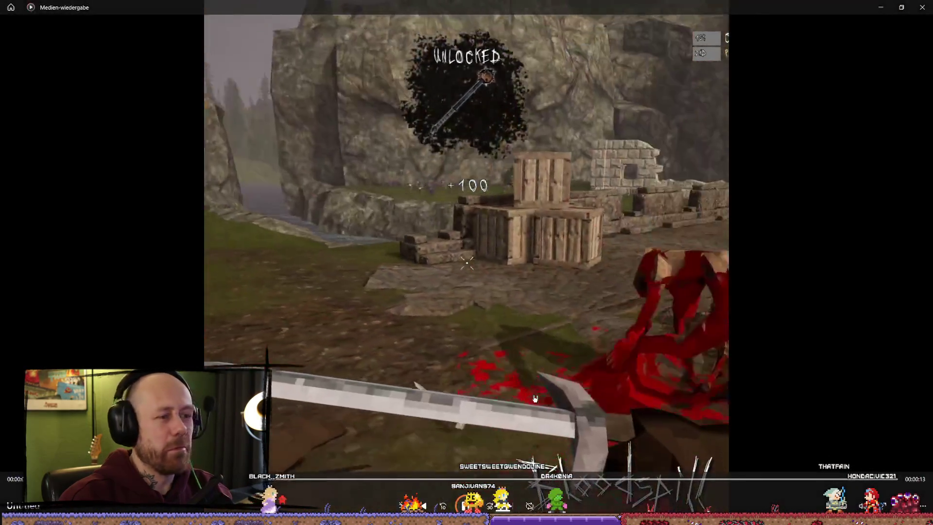
{"action": "left_click", "coordinate": [922, 7]}
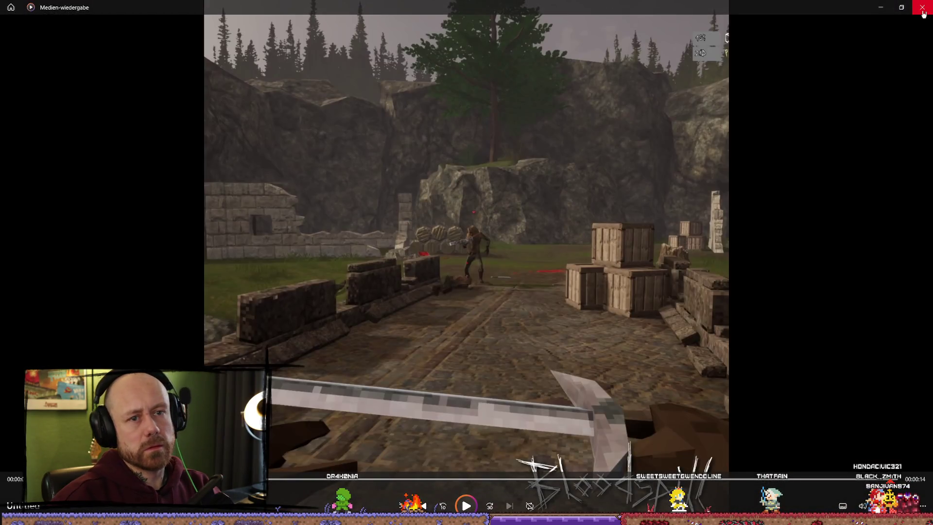
{"action": "left_click", "coordinate": [922, 8]}
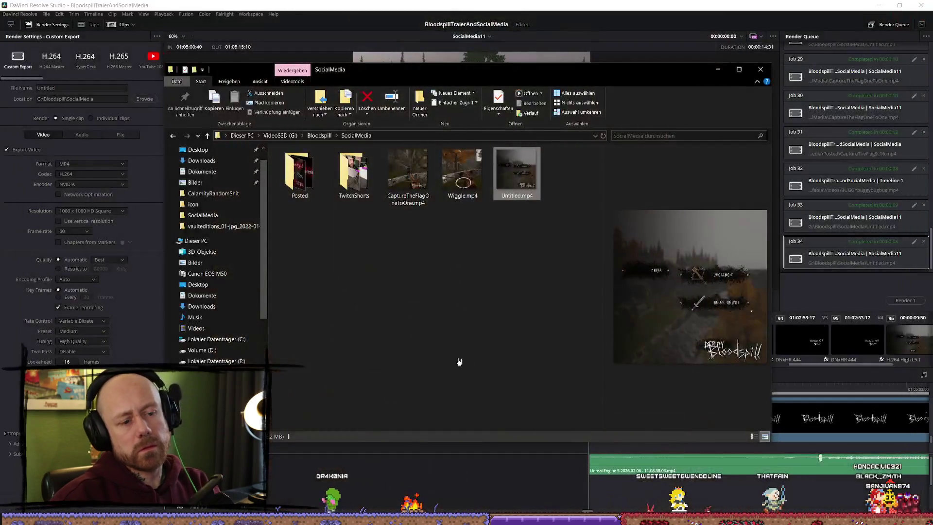
Step: Select the BLOODSPILL.wav clip, place the playhead on the title frame, and switch to the Edit page
{"action": "left_click", "coordinate": [725, 72]}
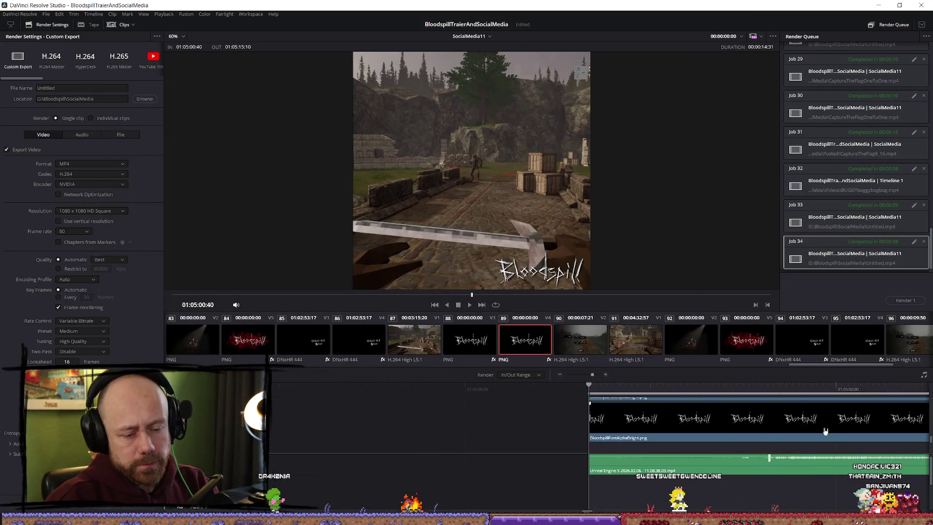
{"action": "scroll", "coordinate": [776, 421], "scroll_direction": "down", "scroll_amount": 5}
{"action": "scroll", "coordinate": [773, 432], "scroll_direction": "up", "scroll_amount": 5}
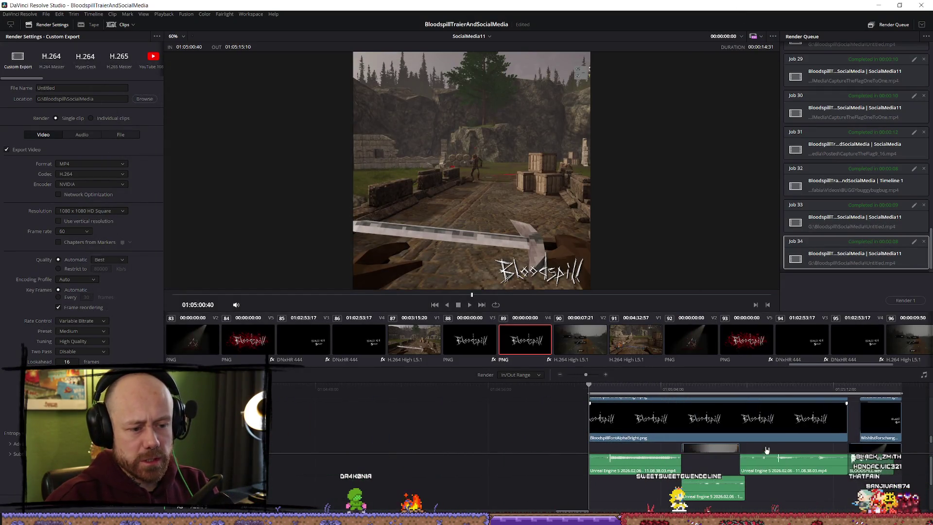
{"action": "scroll", "coordinate": [770, 427], "scroll_direction": "down", "scroll_amount": 2}
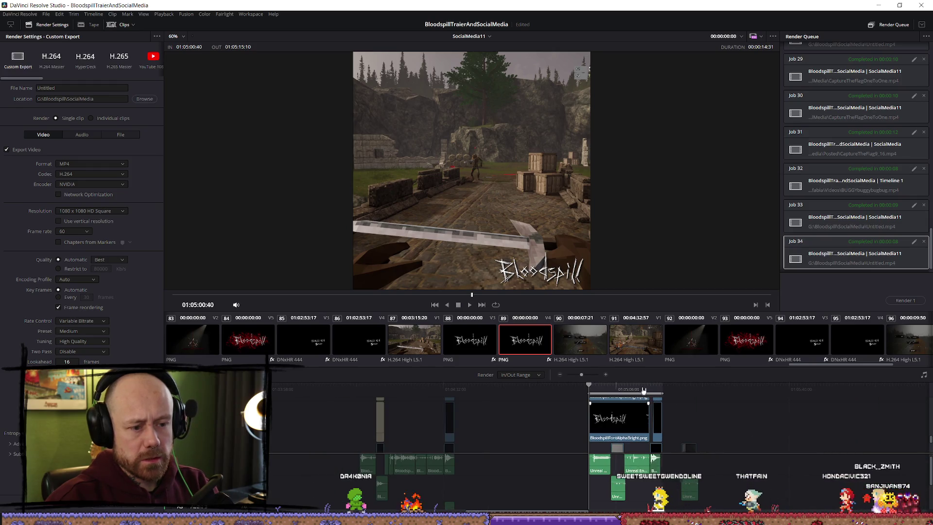
{"action": "scroll", "coordinate": [705, 457], "scroll_direction": "up", "scroll_amount": 3}
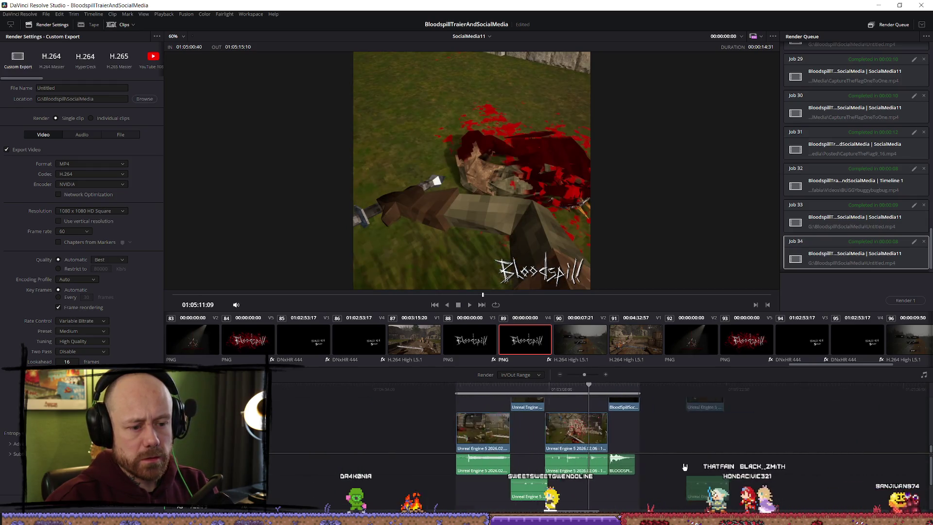
{"action": "scroll", "coordinate": [700, 464], "scroll_direction": "down", "scroll_amount": 4}
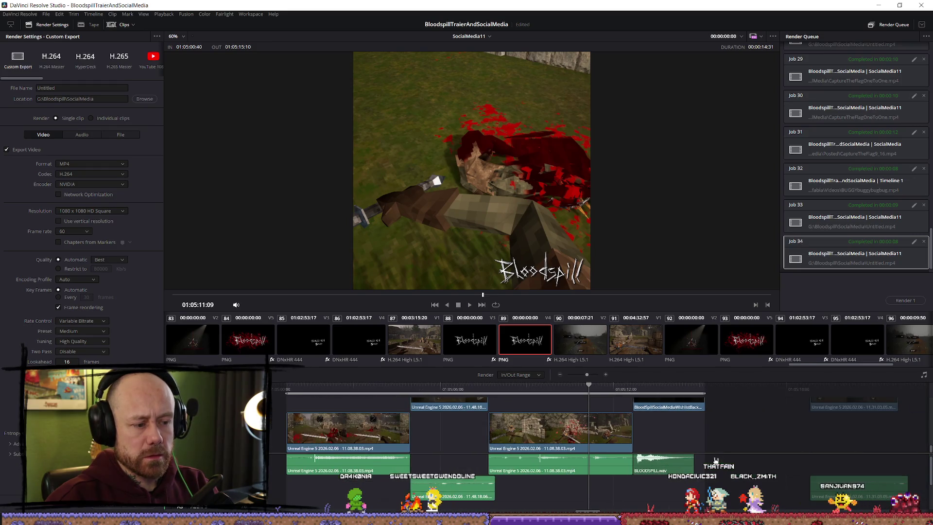
{"action": "left_click", "coordinate": [668, 468]}
{"action": "left_click", "coordinate": [651, 390]}
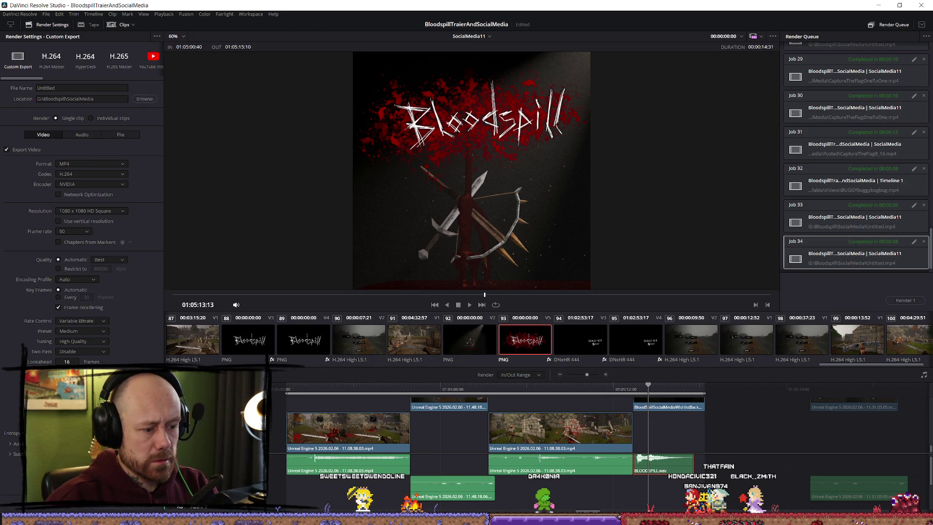
{"action": "key", "text": "shift+4"}
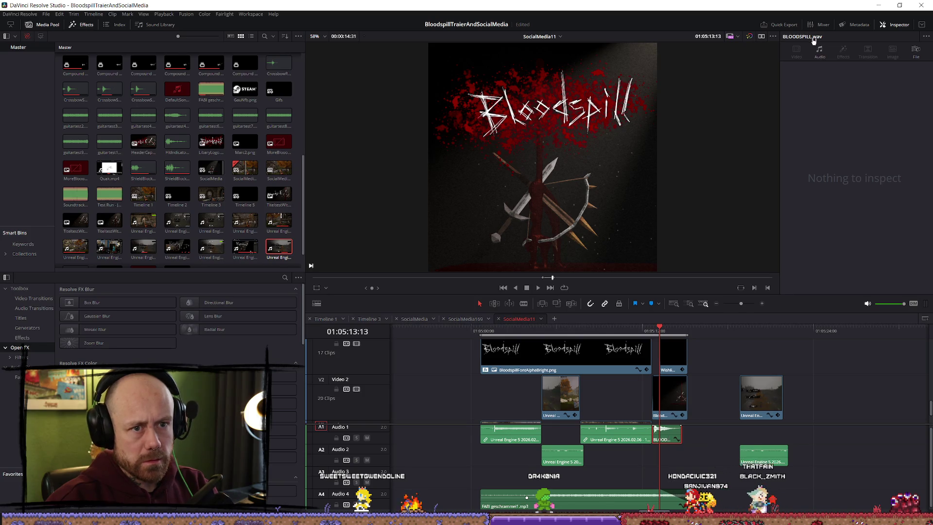
Step: Lower BLOODSPILL.wav's volume to -6 dB in the Inspector's Audio properties
{"action": "left_click", "coordinate": [820, 51]}
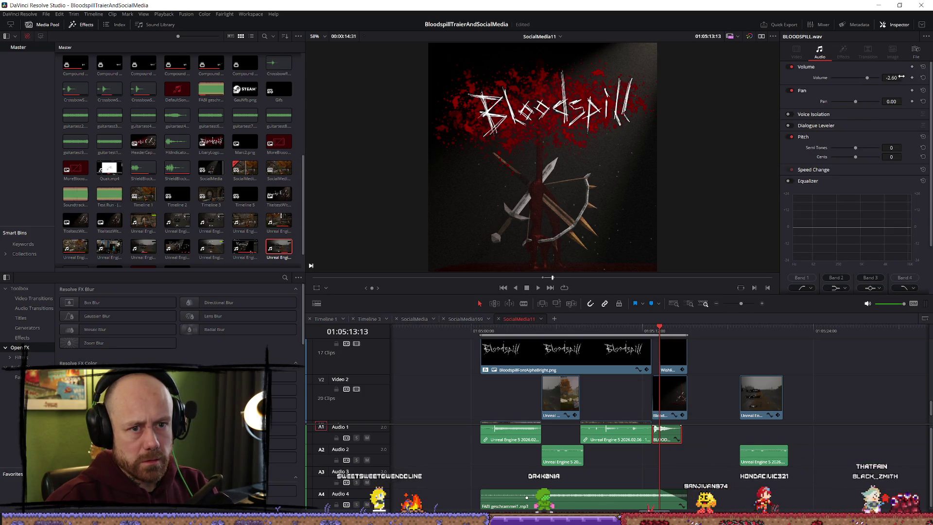
{"action": "type", "text": "-5"}
{"action": "key", "text": "Return"}
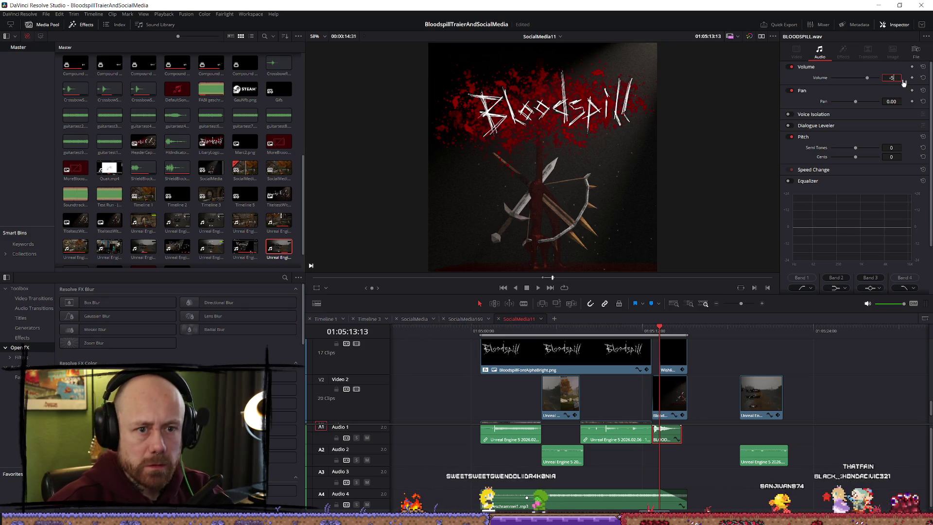
Step: Play the ending twice to hear the quieter sound, then return to the Deliver page
{"action": "left_click", "coordinate": [647, 330]}
{"action": "key", "text": "space"}
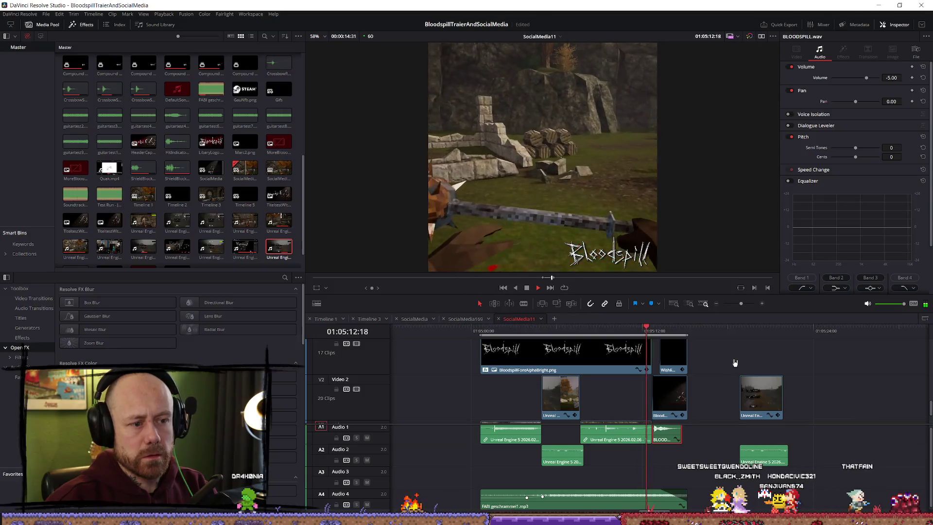
{"action": "key", "text": "space"}
{"action": "key", "text": "space"}
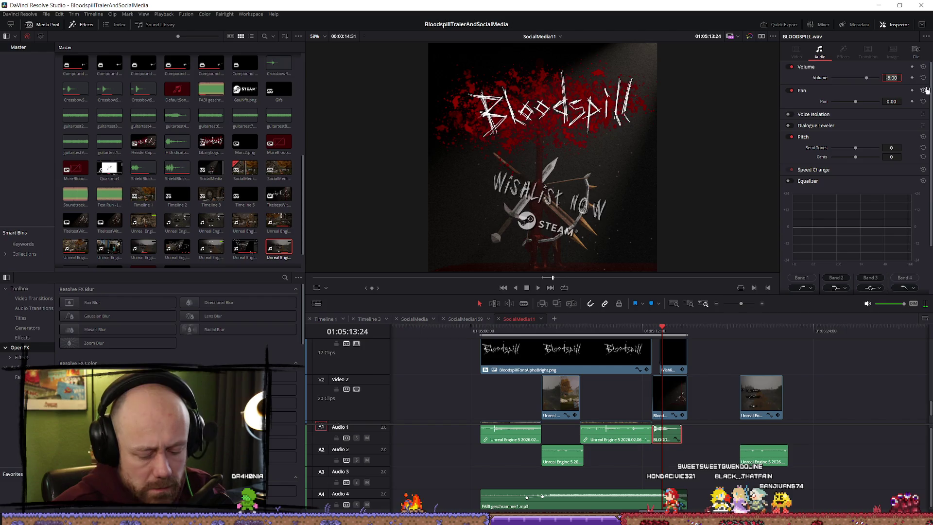
{"action": "left_click", "coordinate": [640, 327]}
{"action": "key", "text": "space"}
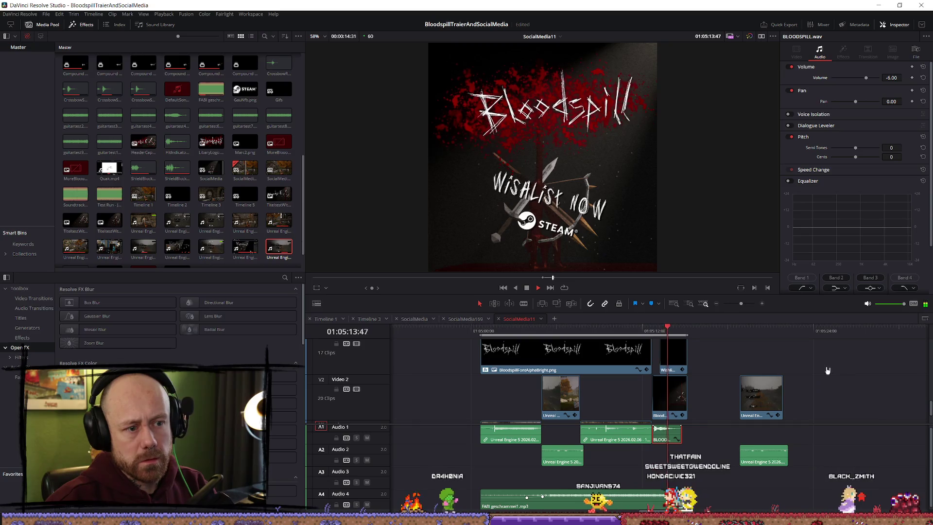
{"action": "key", "text": "space"}
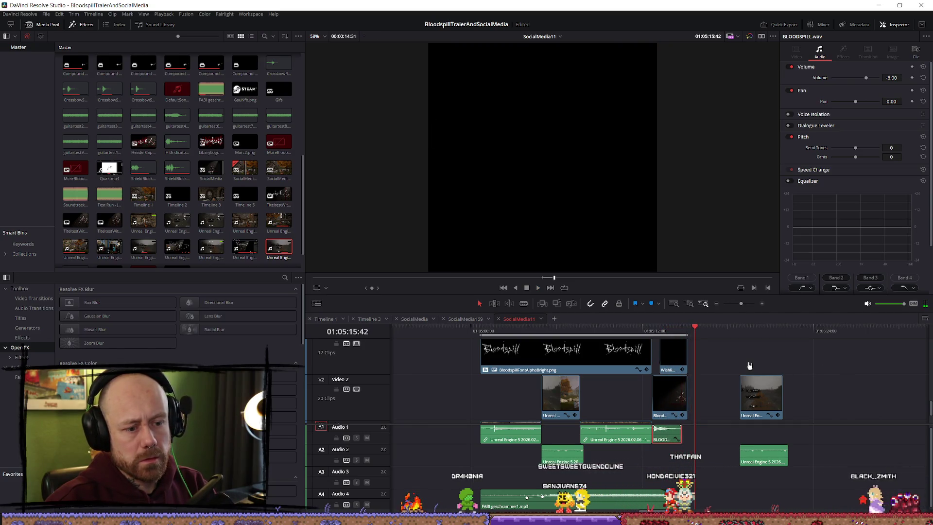
{"action": "left_click", "coordinate": [594, 326]}
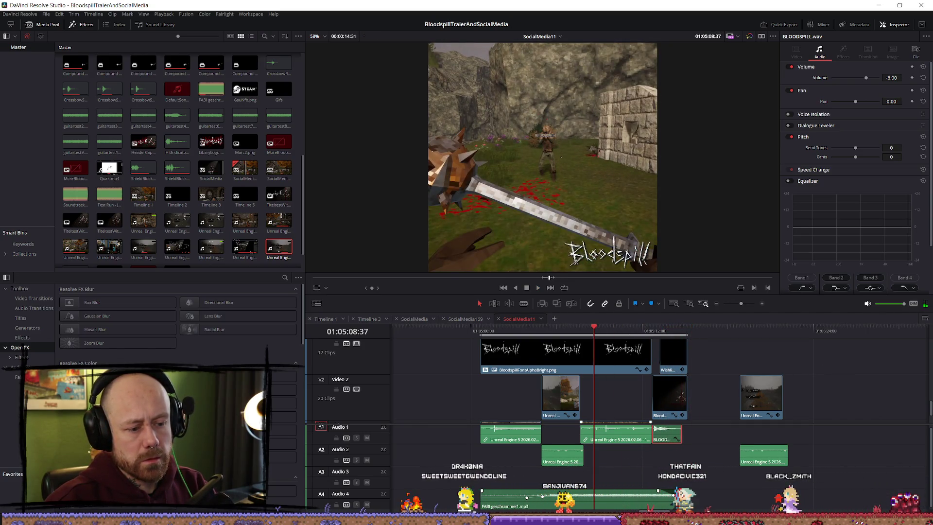
{"action": "key", "text": "shift+8"}
{"action": "scroll", "coordinate": [602, 477], "scroll_direction": "down", "scroll_amount": 5}
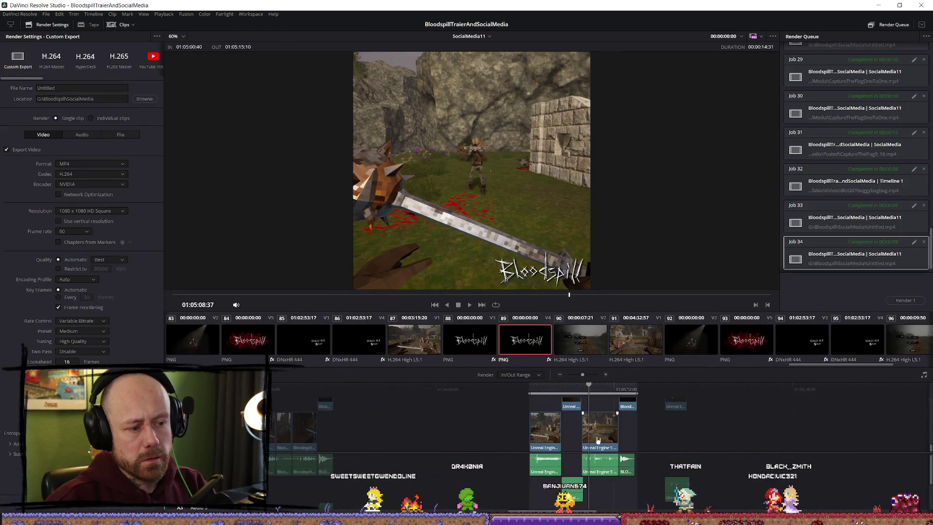
Step: Queue and render job 35, replacing the existing Untitled.mp4, then minimize Resolve
{"action": "left_click_drag", "start_coordinate": [586, 388], "coordinate": [637, 394]}
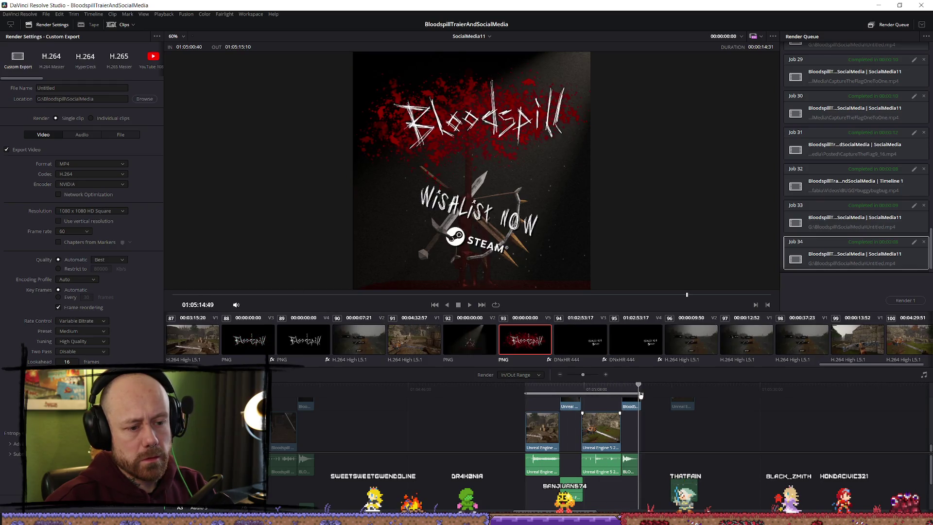
{"action": "key", "text": "shift+i"}
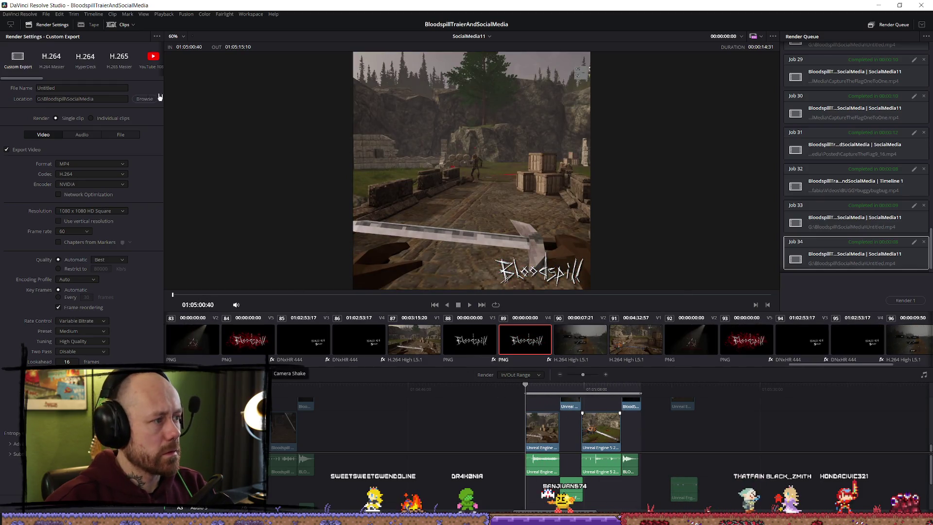
{"action": "left_click", "coordinate": [130, 508]}
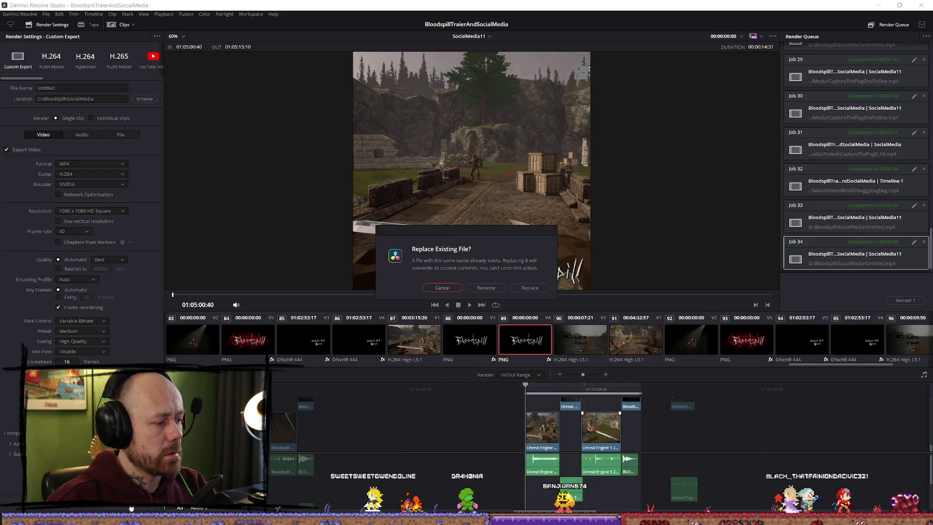
{"action": "left_click", "coordinate": [525, 290]}
{"action": "left_click", "coordinate": [906, 301]}
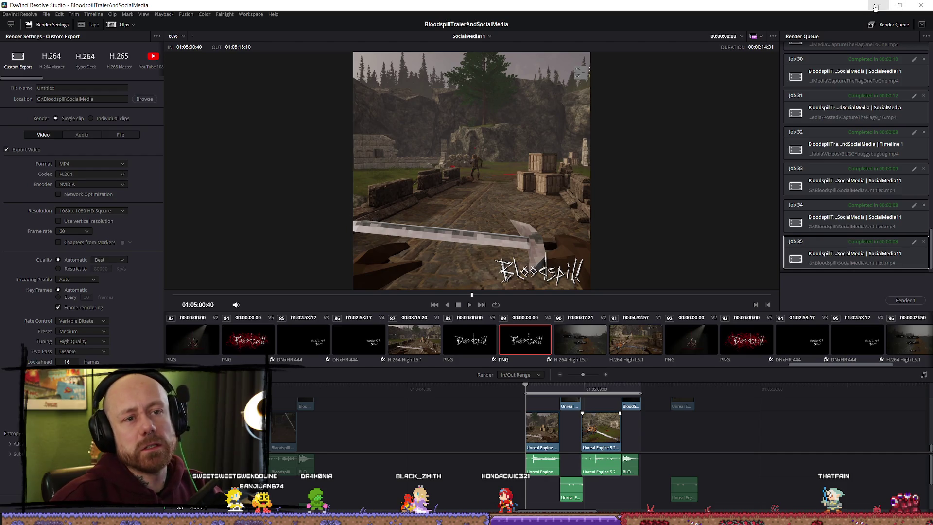
{"action": "left_click", "coordinate": [876, 7]}
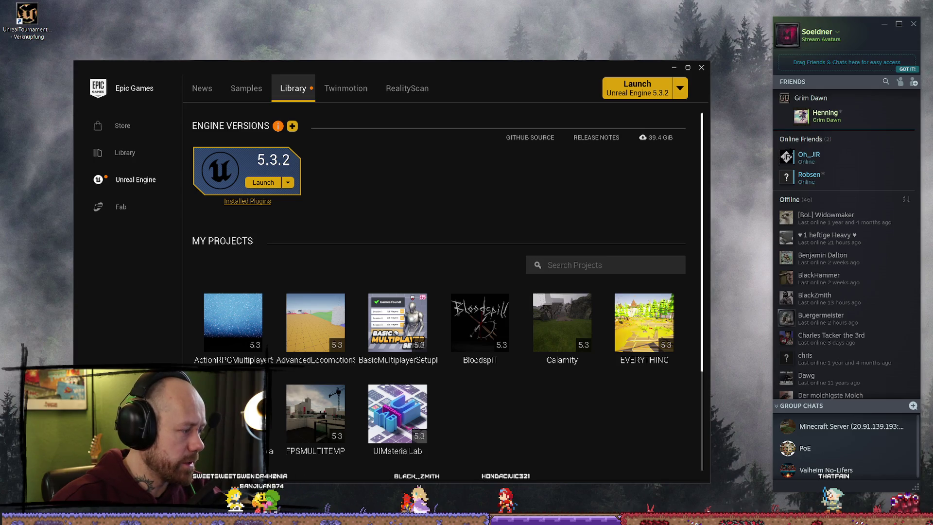
Step: Play the re-rendered Untitled.mp4 through its Wishlist Now end card, then close the player
{"action": "key", "text": "alt+Tab"}
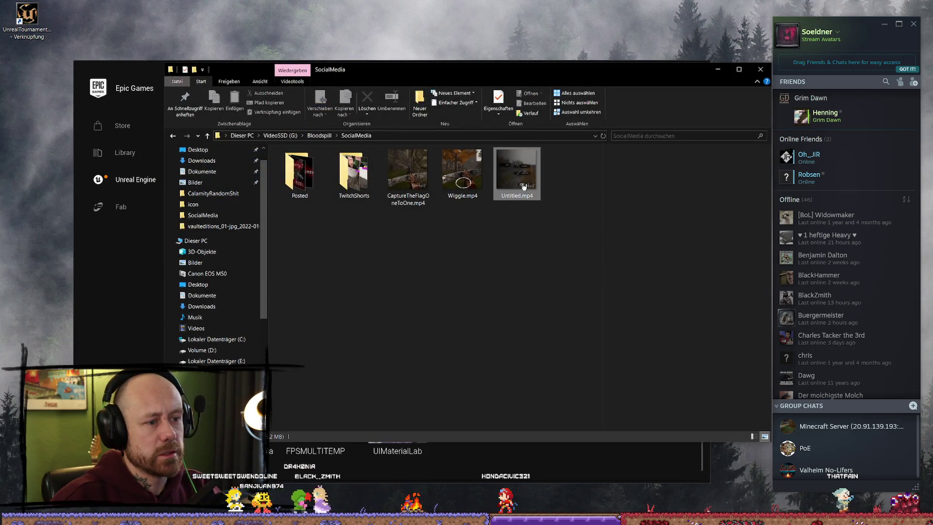
{"action": "double_click", "coordinate": [524, 186]}
{"action": "left_click", "coordinate": [429, 288]}
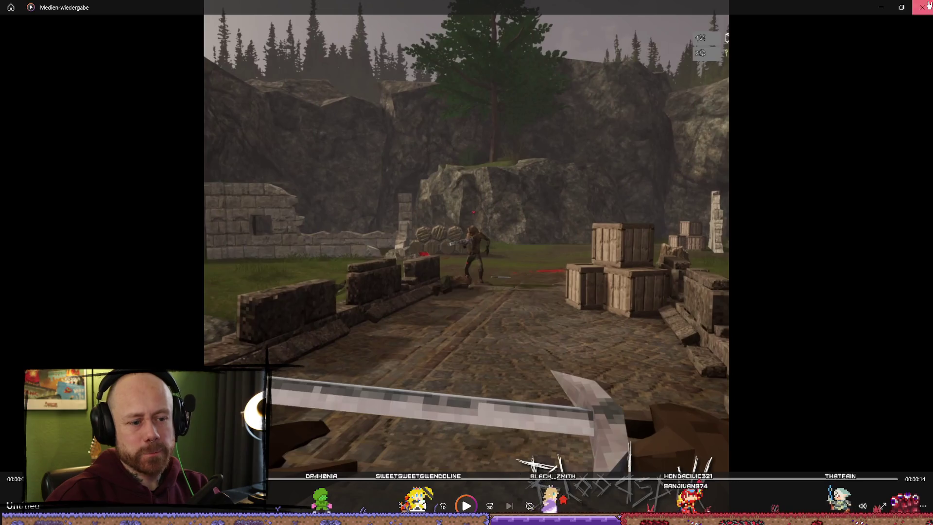
{"action": "left_click", "coordinate": [929, 6]}
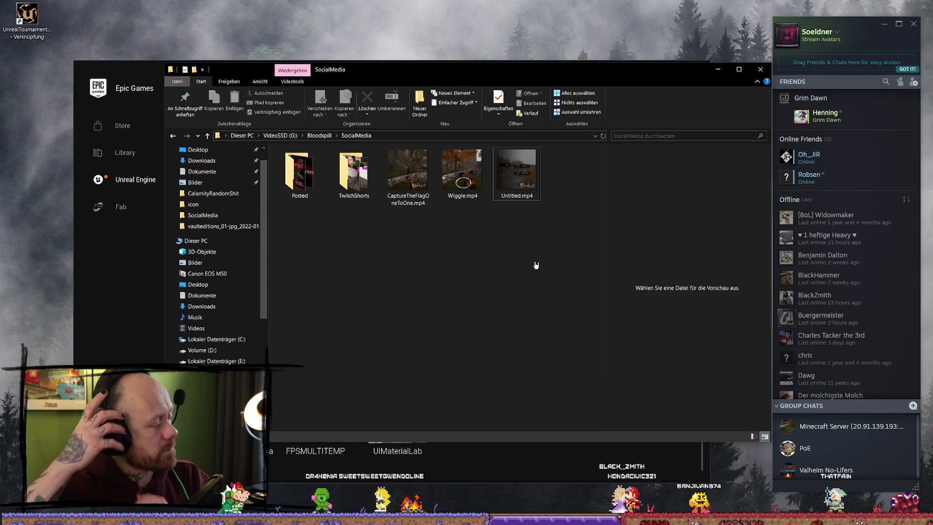
Step: Rename Untitled.mp4 in the SocialMedia folder to UnlockableWeapons.mp4
{"action": "left_click", "coordinate": [517, 172]}
{"action": "right_click", "coordinate": [525, 177]}
{"action": "left_click", "coordinate": [576, 387]}
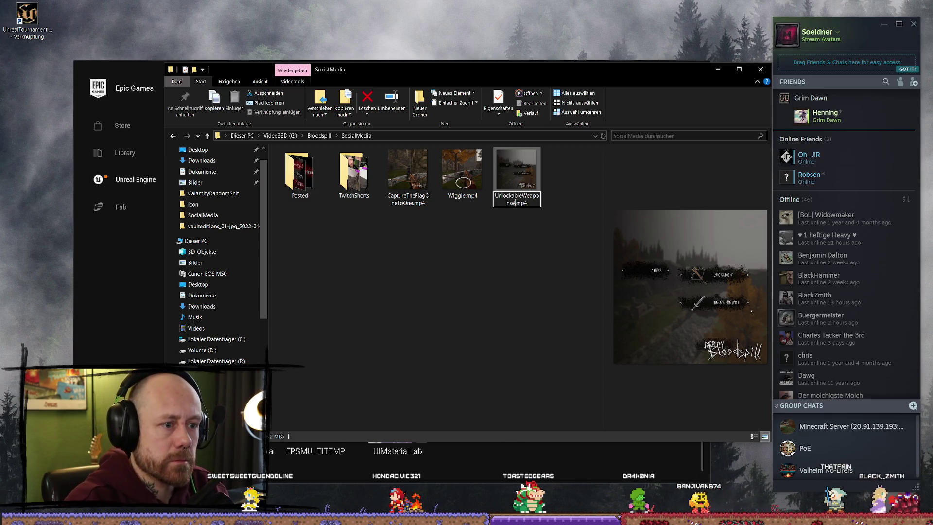
{"action": "key", "text": "Return"}
{"action": "right_click", "coordinate": [529, 187]}
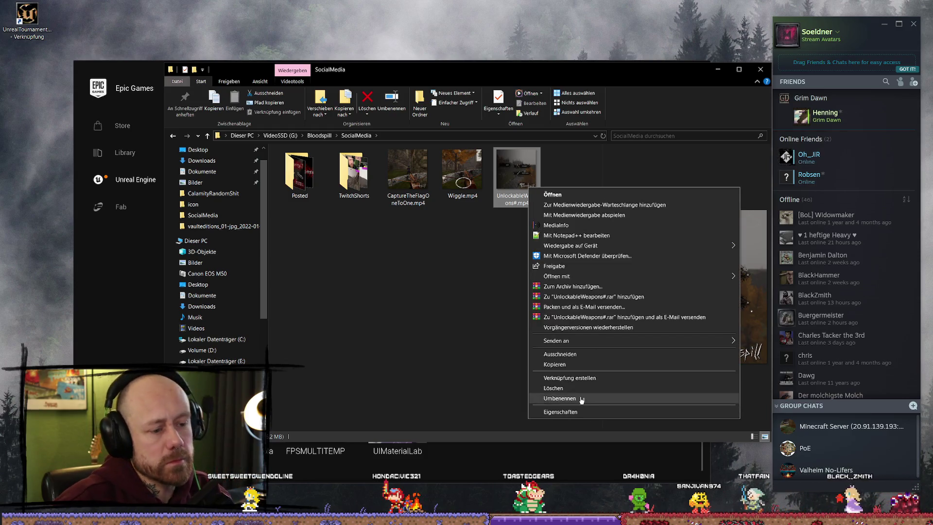
{"action": "left_click", "coordinate": [579, 398]}
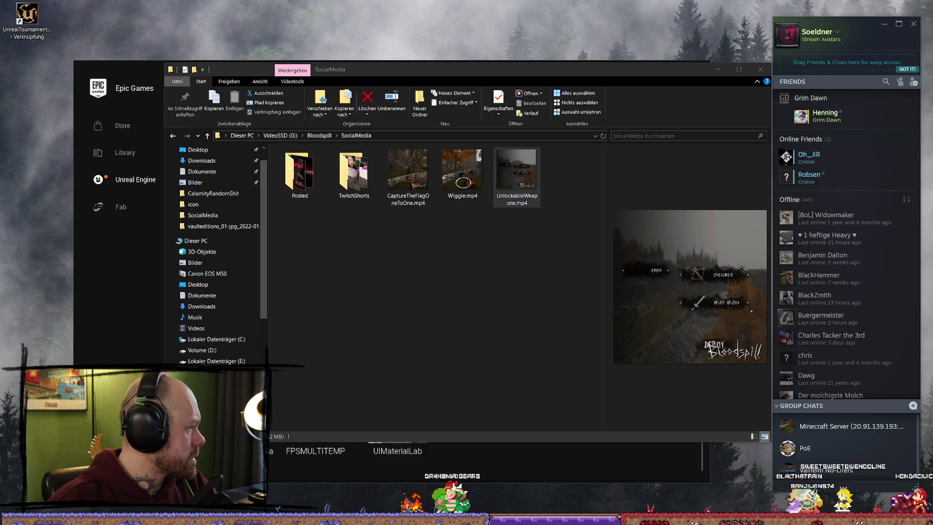
{"action": "mouse_move", "coordinate": [0, 44]}
{"action": "left_mouse_down"}
{"action": "mouse_move", "coordinate": [243, 43]}
{"action": "mouse_move", "coordinate": [267, 29]}
{"action": "mouse_move", "coordinate": [184, 243]}
{"action": "mouse_move", "coordinate": [460, 223]}
{"action": "mouse_move", "coordinate": [415, 60]}
{"action": "left_mouse_up"}
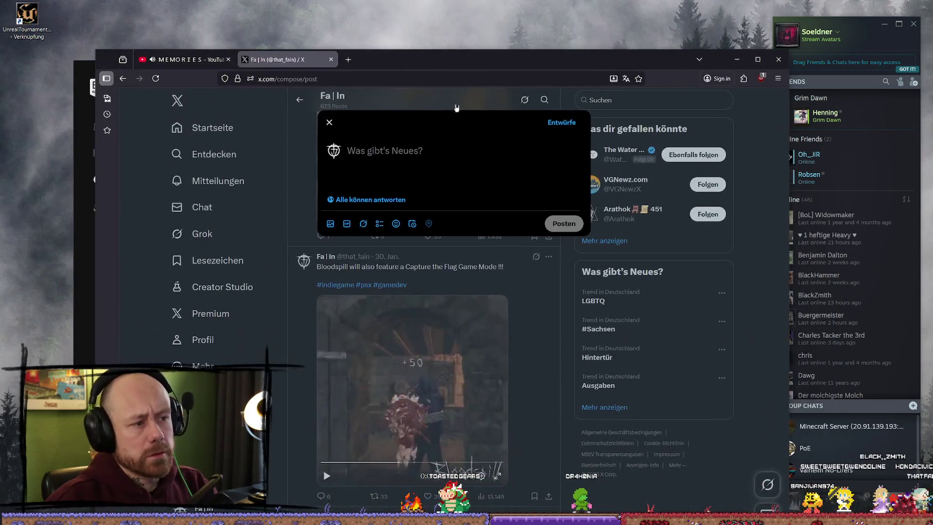
Step: Attach UnlockableWeapons.mp4 to the new X post by dragging it into the composer
{"action": "mouse_move", "coordinate": [471, 68]}
{"action": "left_mouse_down"}
{"action": "mouse_move", "coordinate": [505, 296]}
{"action": "mouse_move", "coordinate": [500, 248]}
{"action": "left_mouse_up"}
{"action": "mouse_move", "coordinate": [350, 311]}
{"action": "left_mouse_down"}
{"action": "mouse_move", "coordinate": [466, 368]}
{"action": "mouse_move", "coordinate": [538, 282]}
{"action": "left_mouse_up"}
{"action": "mouse_move", "coordinate": [548, 238]}
{"action": "left_mouse_down"}
{"action": "mouse_move", "coordinate": [510, 200]}
{"action": "mouse_move", "coordinate": [564, 63]}
{"action": "left_mouse_up"}
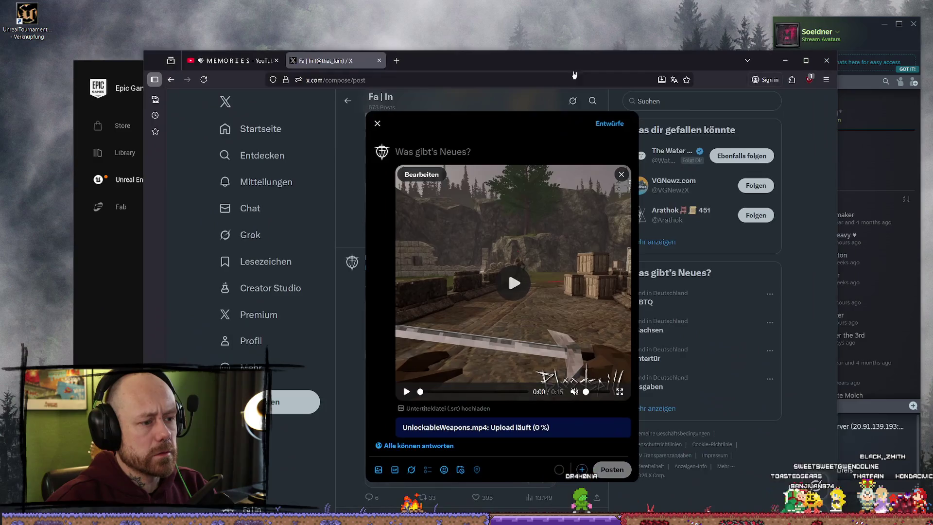
Step: Write the caption 'There are unlockable weapon skins now!! (NO MICROTRANSACTIONS)'
{"action": "type", "text": "Ther"}
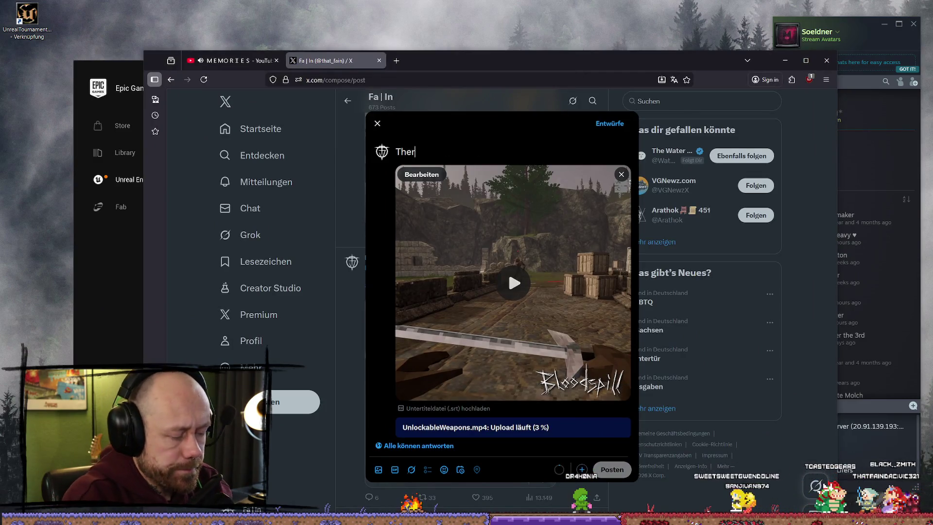
{"action": "key", "text": "BackSpace"}
{"action": "key", "text": "BackSpace"}
{"action": "key", "text": "BackSpace"}
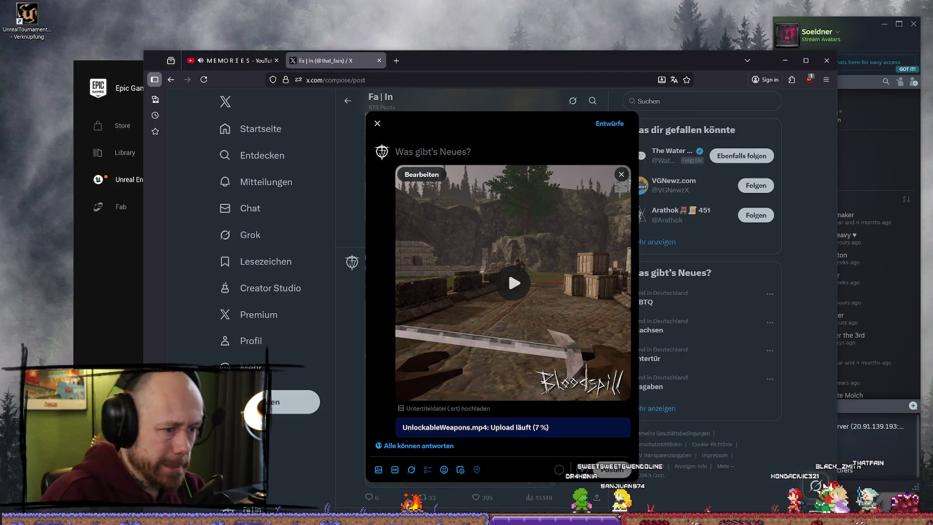
{"action": "type", "text": "There are"}
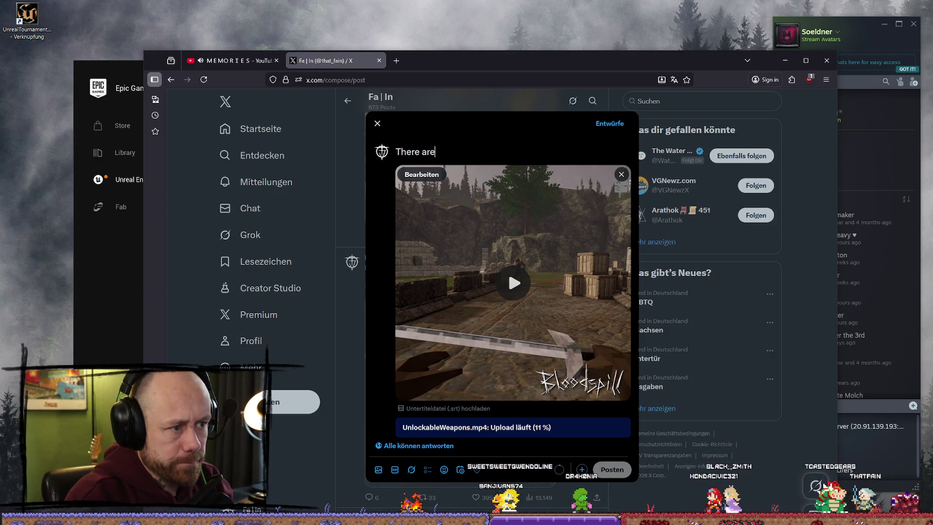
{"action": "type", "text": " unloc"}
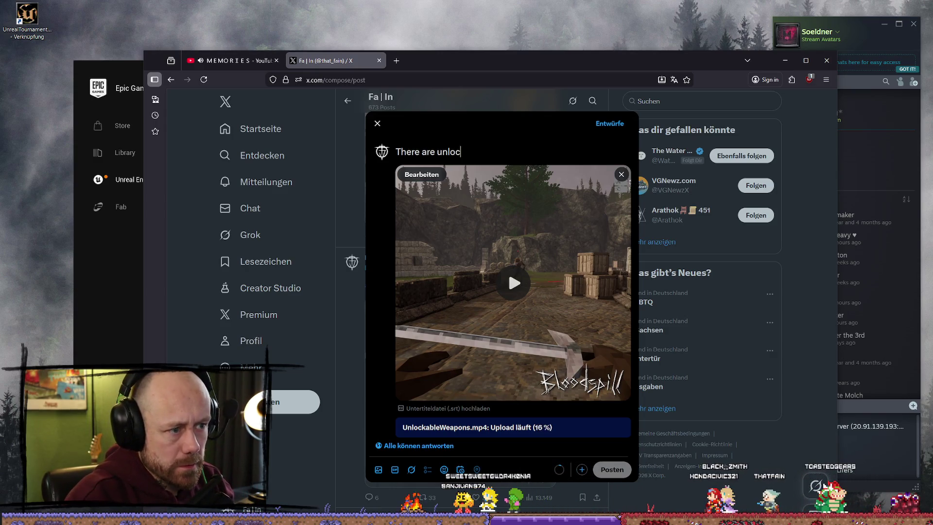
{"action": "type", "text": "kable w"}
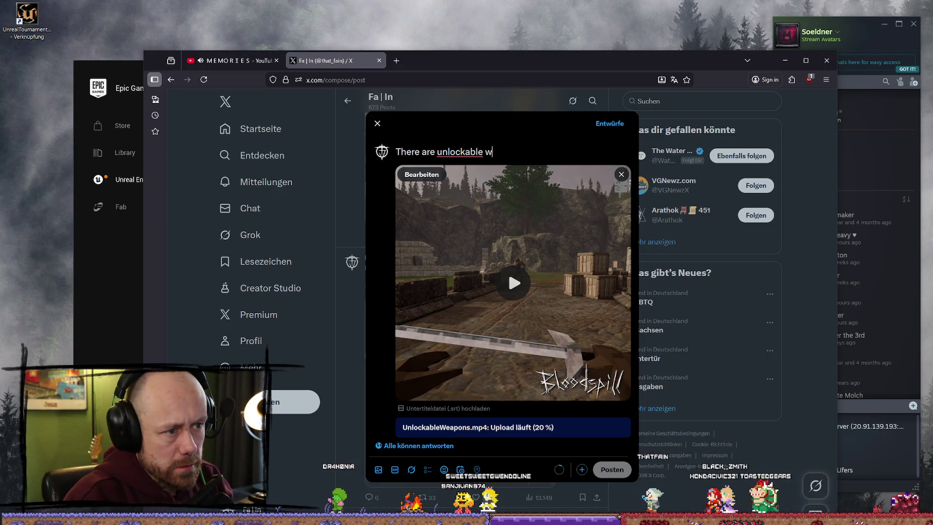
{"action": "type", "text": "eapon skins now!"}
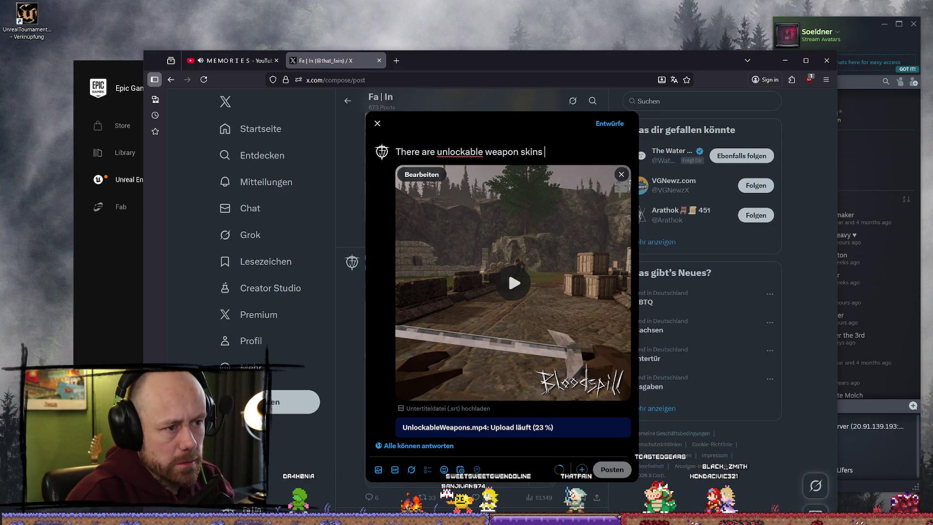
{"action": "type", "text": "! ()"}
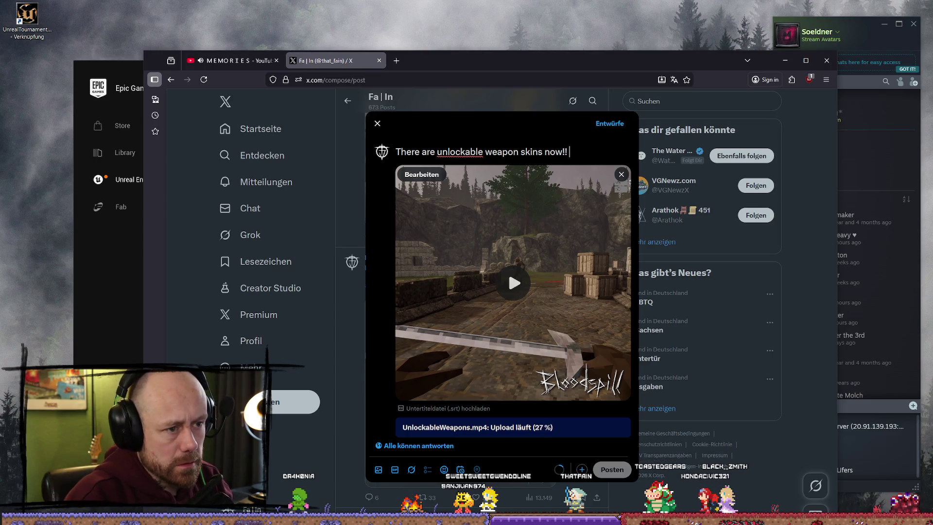
{"action": "key", "text": "Left"}
{"action": "type", "text": "NO MICRO"}
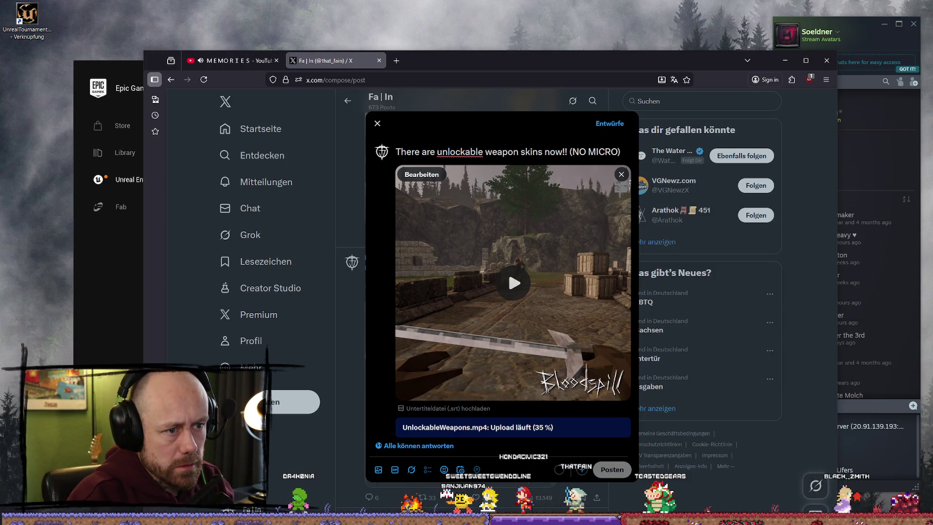
{"action": "type", "text": "TRAN"}
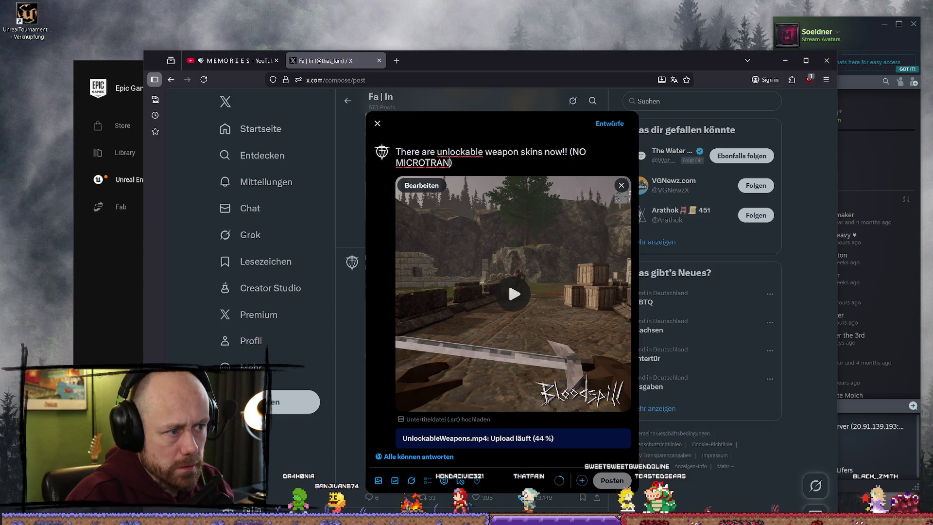
{"action": "type", "text": "s"}
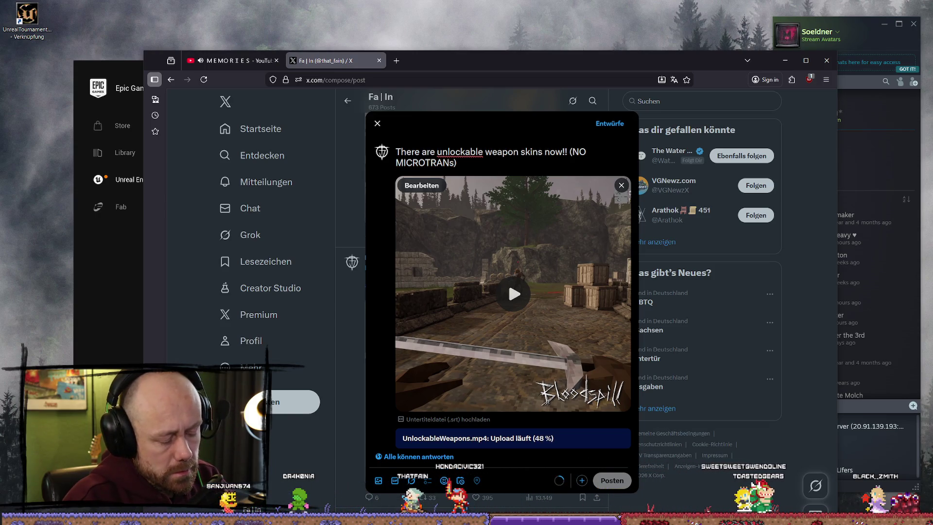
{"action": "key", "text": "BackSpace"}
{"action": "type", "text": "SACTIONS)"}
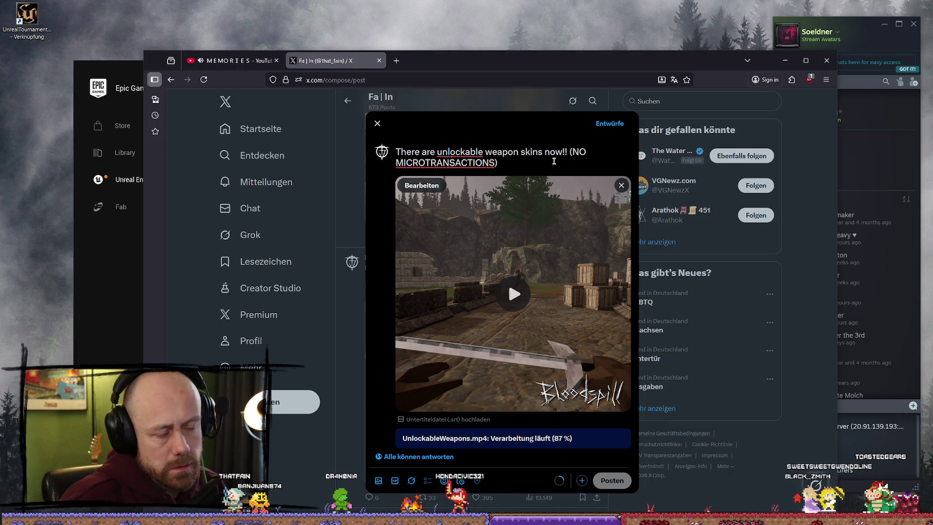
Step: Change 'unlockable' to 'unlock able' and add 'earned in game' inside the parentheses
{"action": "right_click", "coordinate": [469, 152]}
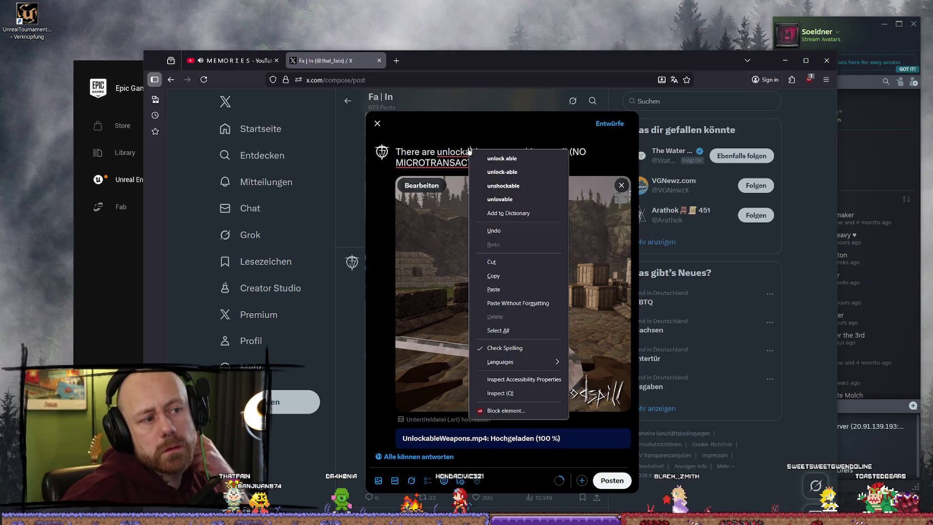
{"action": "left_click", "coordinate": [494, 133]}
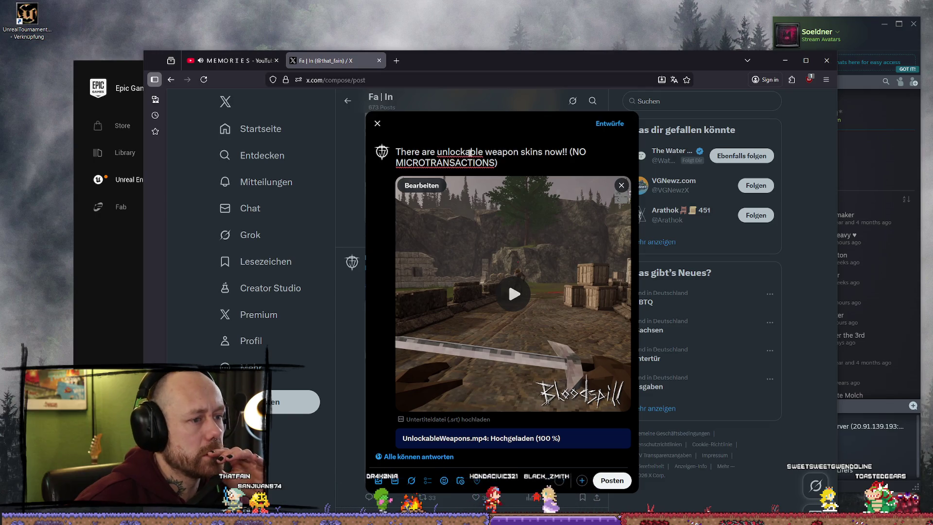
{"action": "right_click", "coordinate": [470, 152]}
{"action": "left_click", "coordinate": [500, 166]}
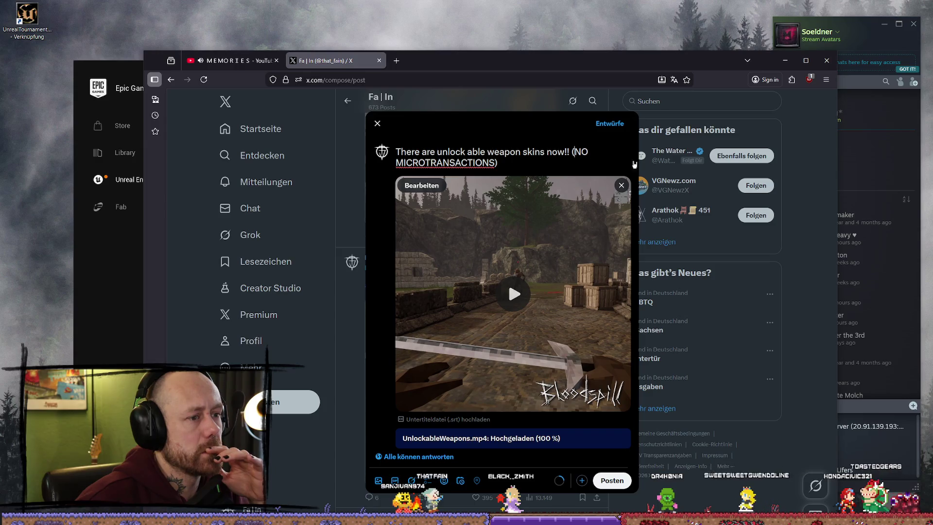
{"action": "type", "text": "erned"}
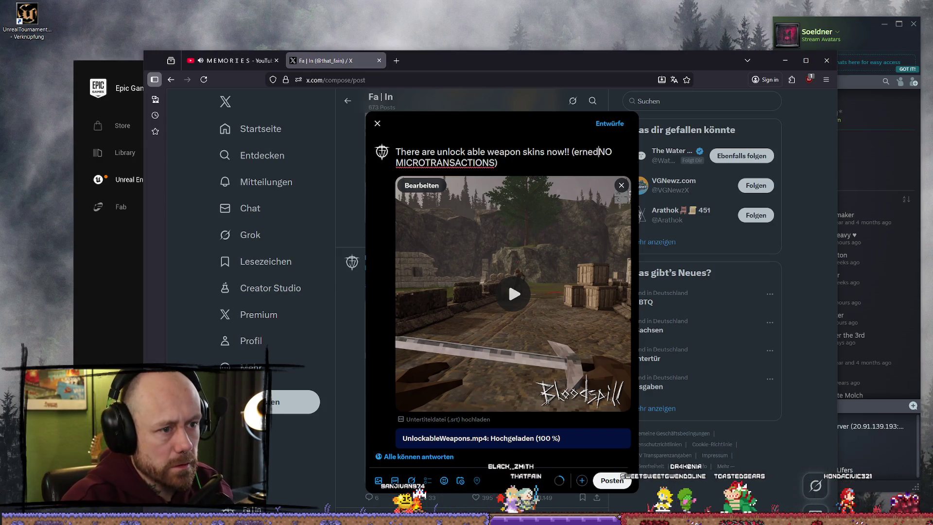
{"action": "key", "text": "BackSpace"}
{"action": "key", "text": "BackSpace"}
{"action": "key", "text": "BackSpace"}
{"action": "type", "text": "arned"}
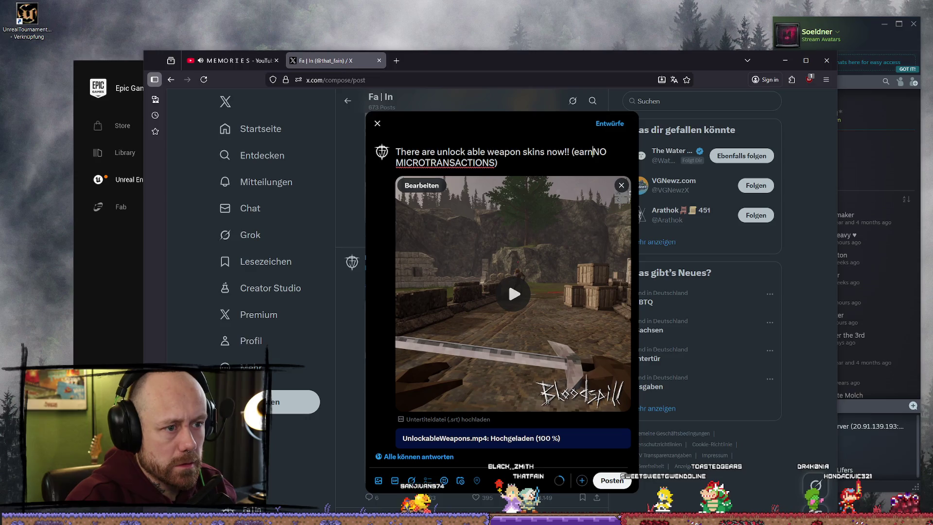
{"action": "type", "text": " in ga"}
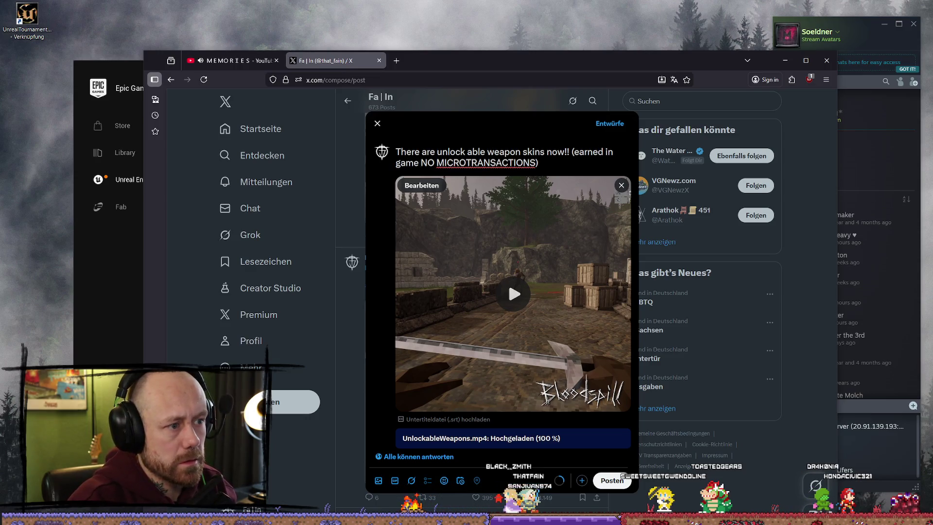
{"action": "type", "text": "me"}
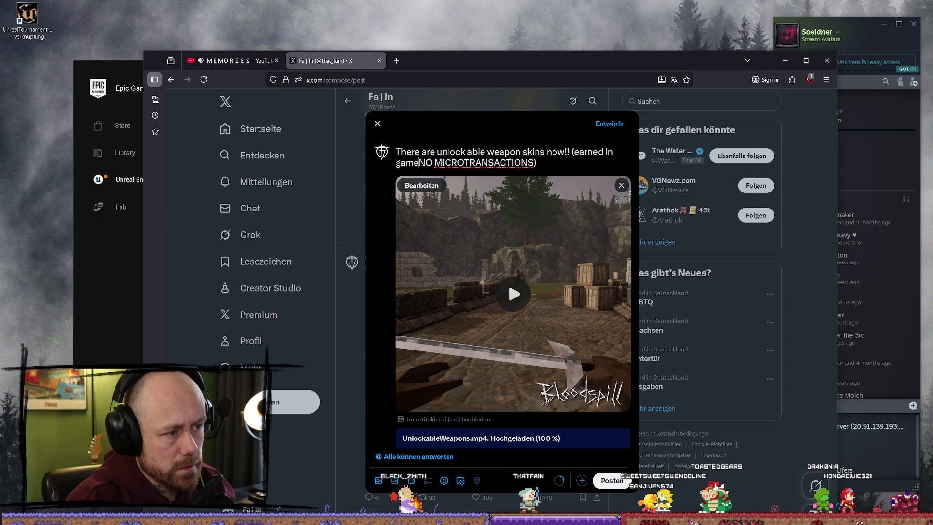
Step: Put the parenthetical note on its own line and paste #indiegame #psx #gamedev below
{"action": "left_click", "coordinate": [572, 152]}
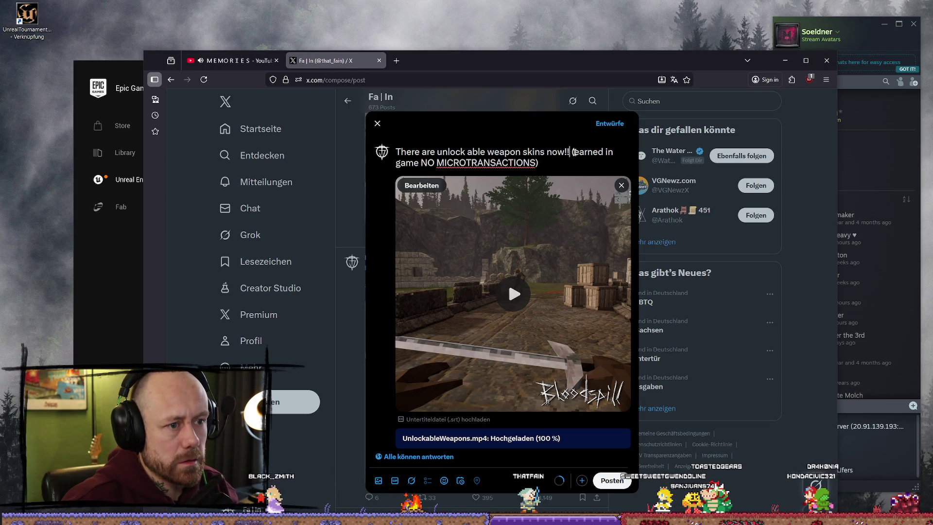
{"action": "key", "text": "Return"}
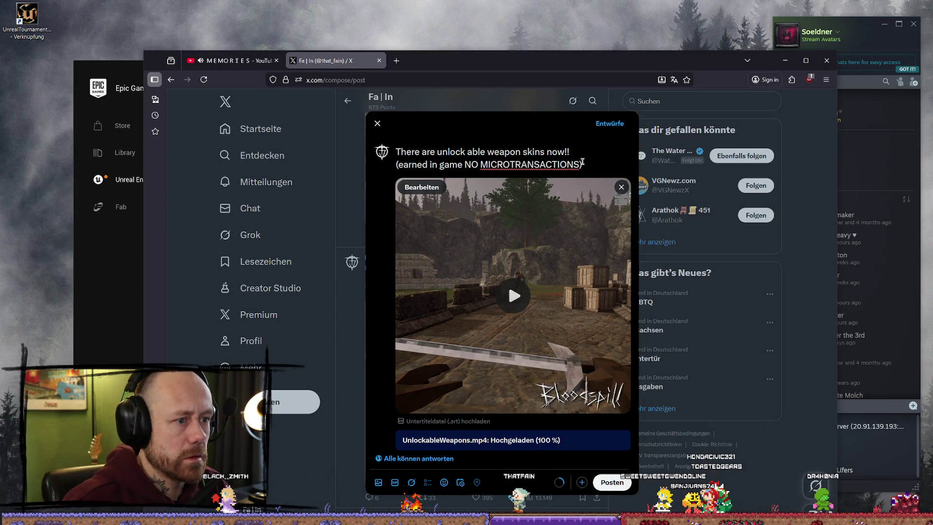
{"action": "key", "text": "End"}
{"action": "key", "text": "Return"}
{"action": "key", "text": "Return"}
{"action": "key", "text": "ctrl+v"}
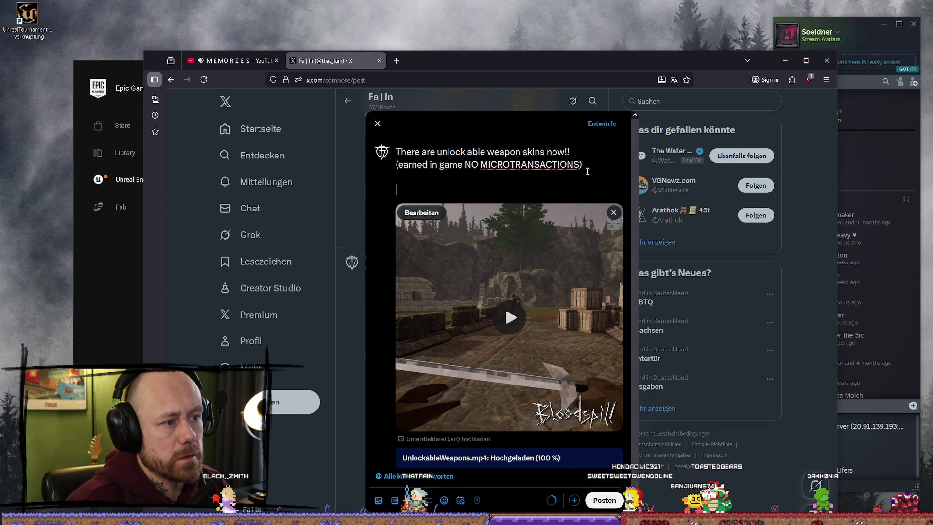
Step: Copy MICROTRANSACTIONS from the draft and search it on DuckDuckGo in a new tab
{"action": "left_click", "coordinate": [500, 166]}
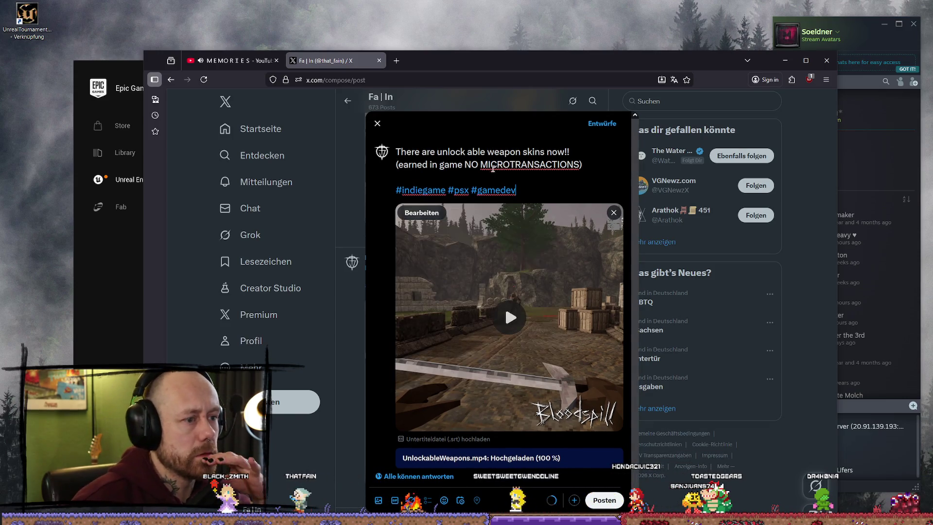
{"action": "double_click", "coordinate": [528, 164]}
{"action": "key", "text": "ctrl+c"}
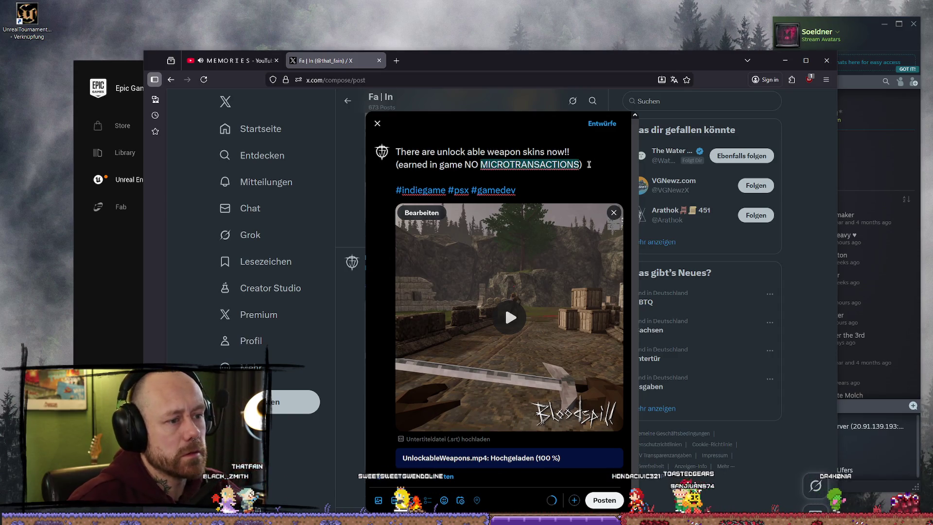
{"action": "type", "text": "Micro"}
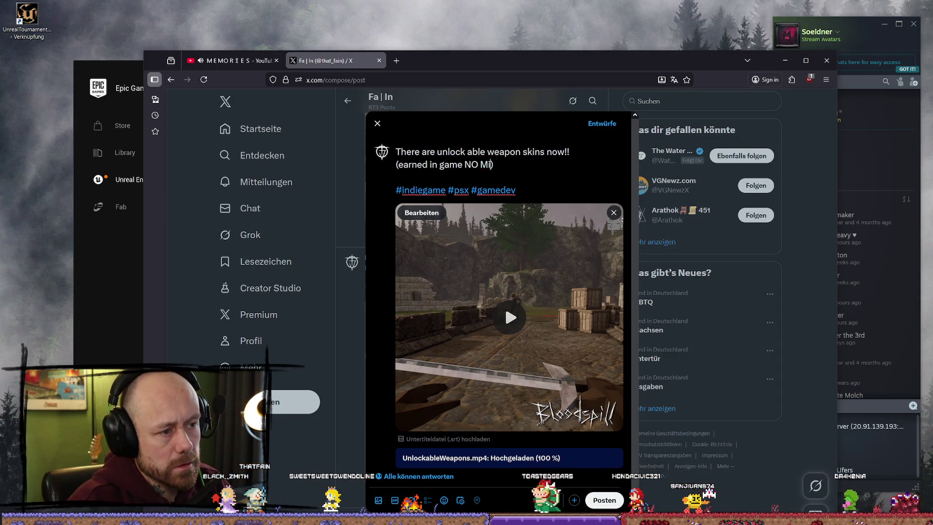
{"action": "key", "text": "ctrl+z"}
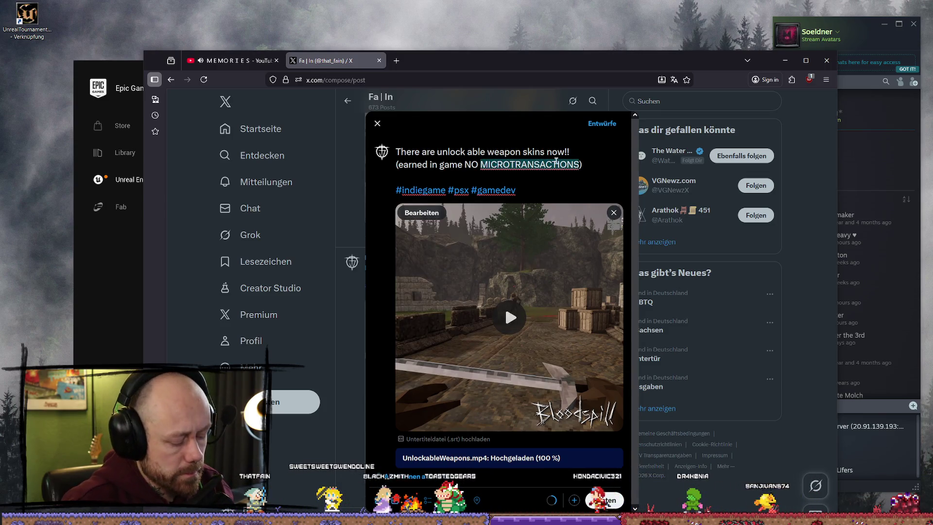
{"action": "left_click", "coordinate": [396, 60]}
{"action": "key", "text": "ctrl+v"}
{"action": "key", "text": "Return"}
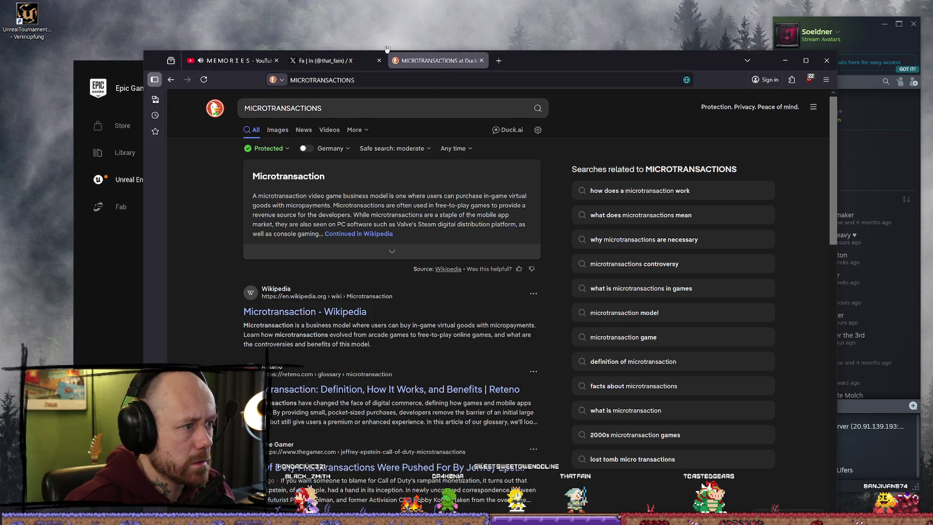
Step: Search DuckDuckGo for 'unlockable' to check its spelling
{"action": "left_click", "coordinate": [369, 60]}
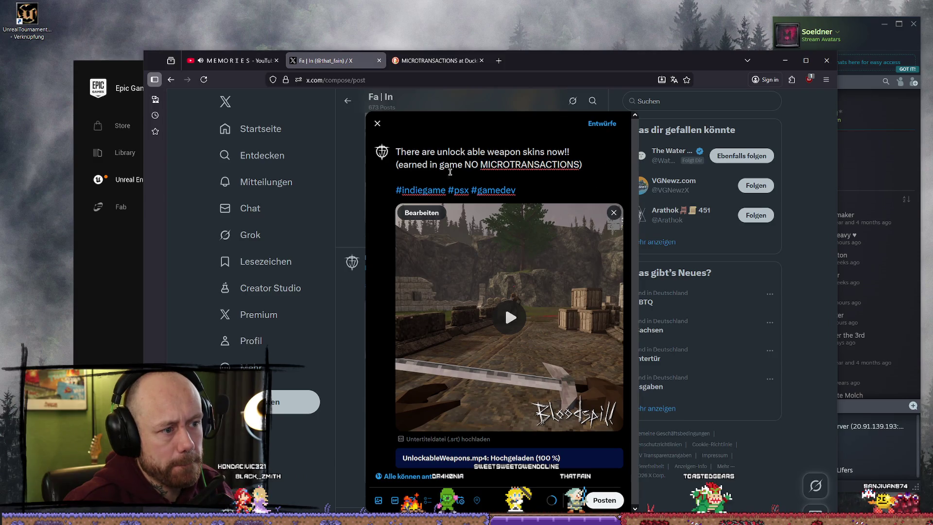
{"action": "left_click", "coordinate": [561, 174]}
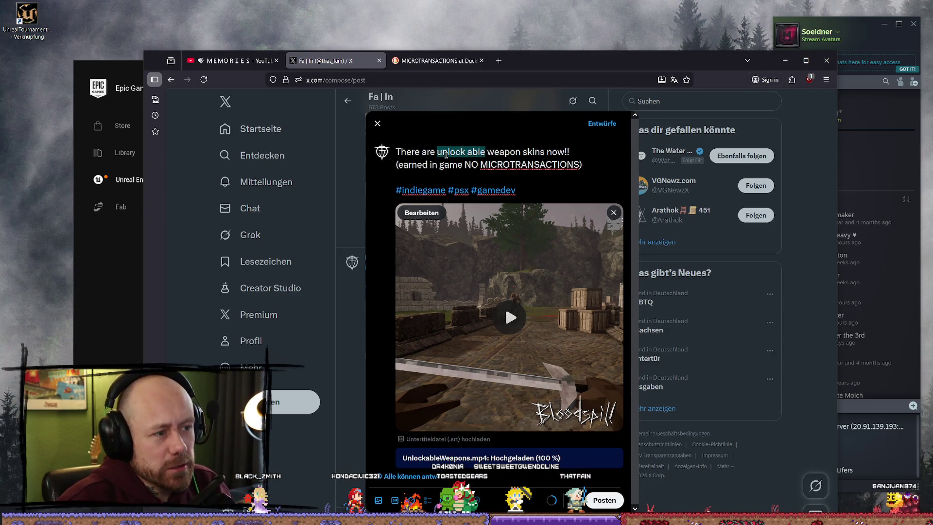
{"action": "left_click", "coordinate": [499, 60]}
{"action": "type", "text": "unlock able"}
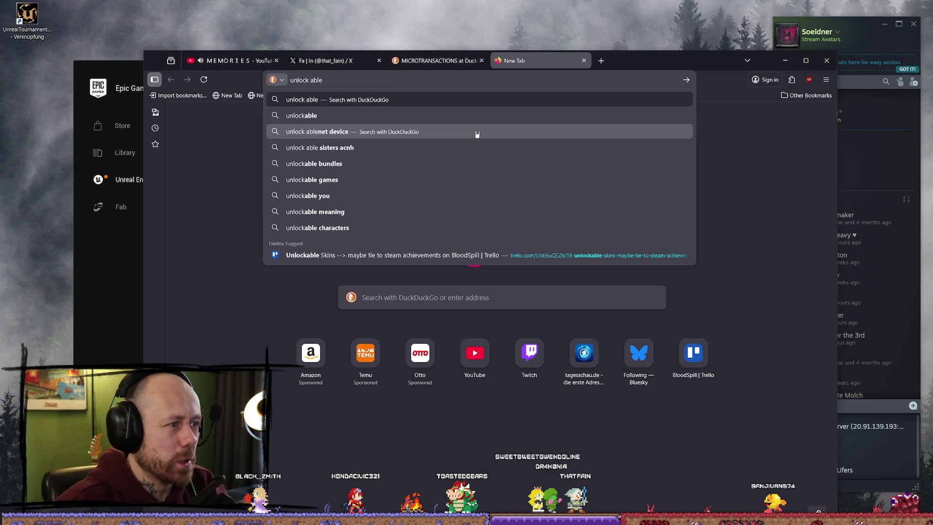
{"action": "key", "text": "Return"}
{"action": "left_click", "coordinate": [269, 109]}
{"action": "key", "text": "BackSpace"}
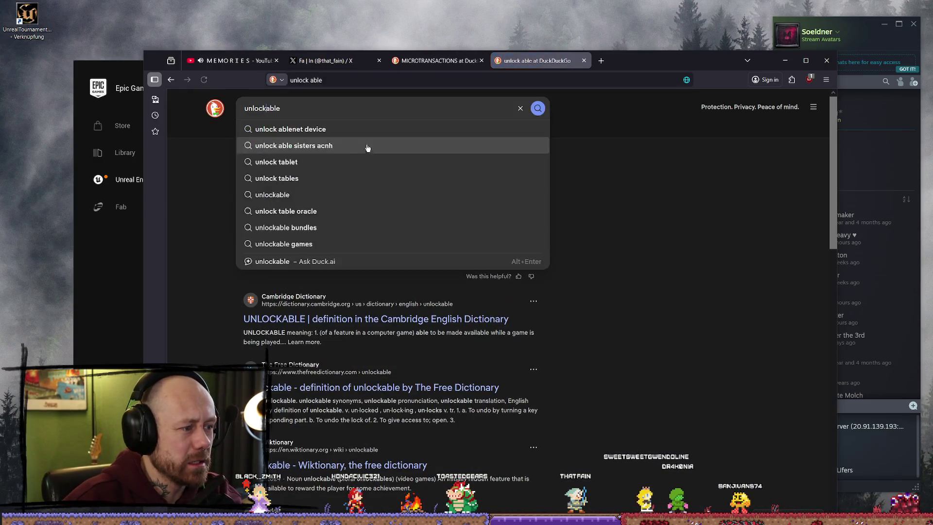
{"action": "key", "text": "Return"}
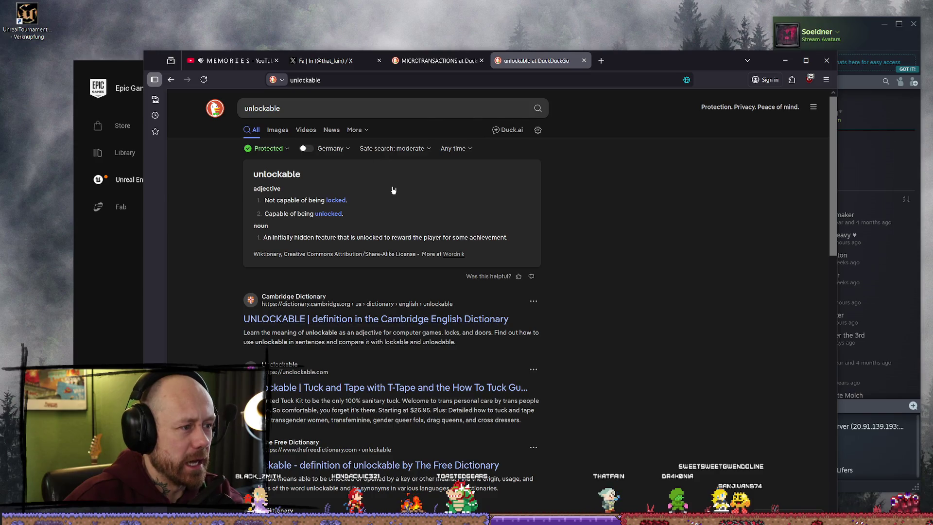
Step: Back in the X draft, join 'unlock able' into 'unlockable'
{"action": "left_click", "coordinate": [335, 61]}
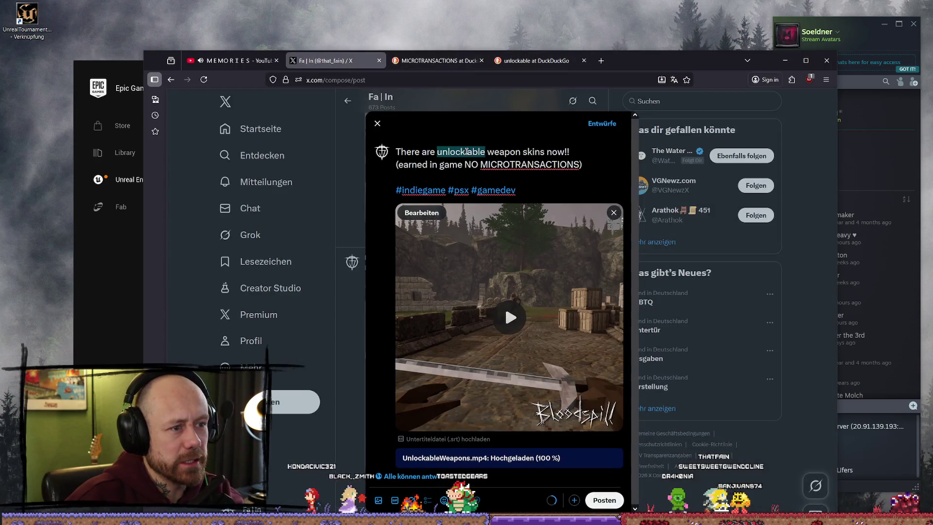
{"action": "key", "text": "Left"}
{"action": "key", "text": "BackSpace"}
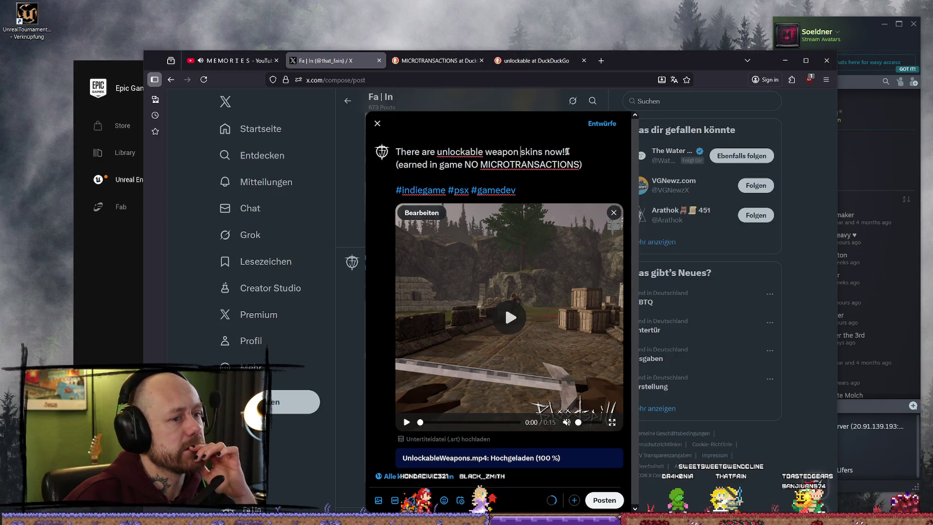
Step: Insert 'can only be' before 'earned' in the caption's second line
{"action": "left_click", "coordinate": [519, 152]}
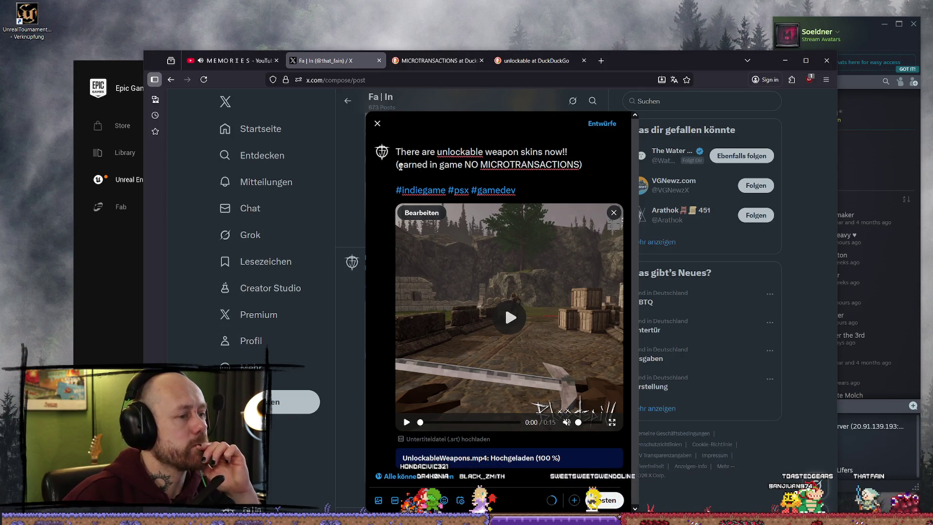
{"action": "left_click", "coordinate": [398, 165]}
{"action": "type", "text": "can only be"}
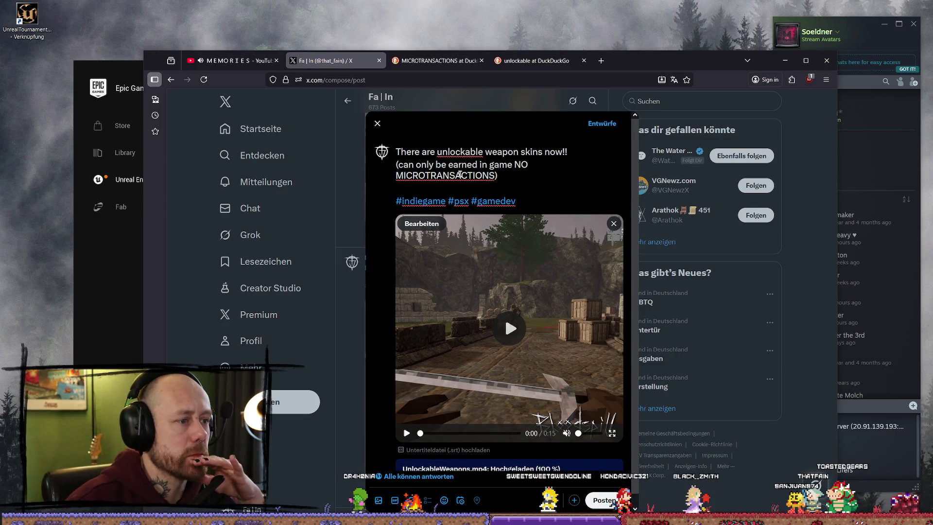
Step: Replace MICROTRANSACTIONS with lowercase 'microtransactions' and confirm its spelling
{"action": "left_click", "coordinate": [513, 168]}
{"action": "left_click_drag", "start_coordinate": [495, 175], "coordinate": [395, 175]}
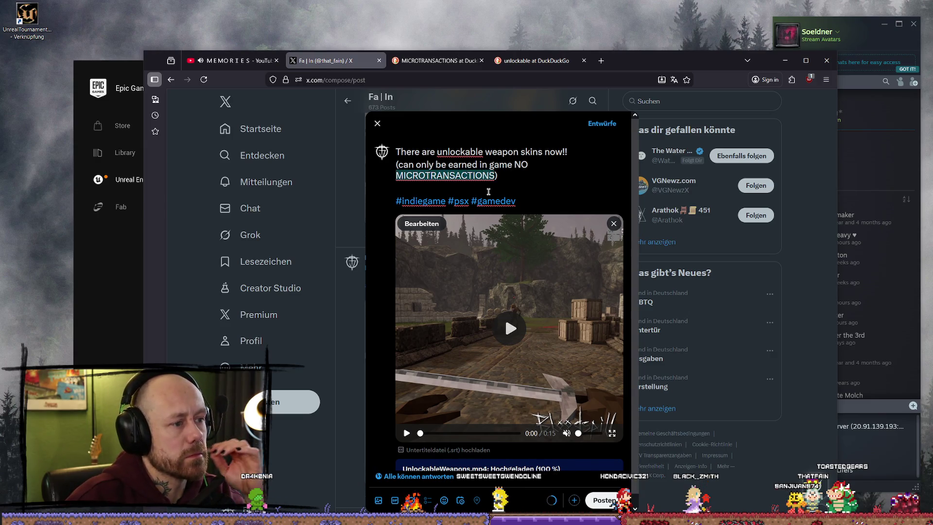
{"action": "key", "text": "BackSpace"}
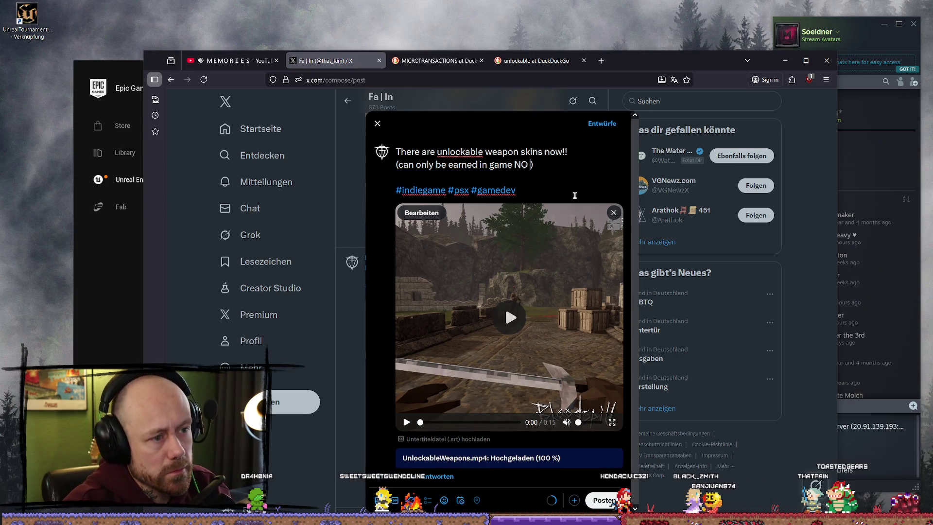
{"action": "type", "text": "microtrans"}
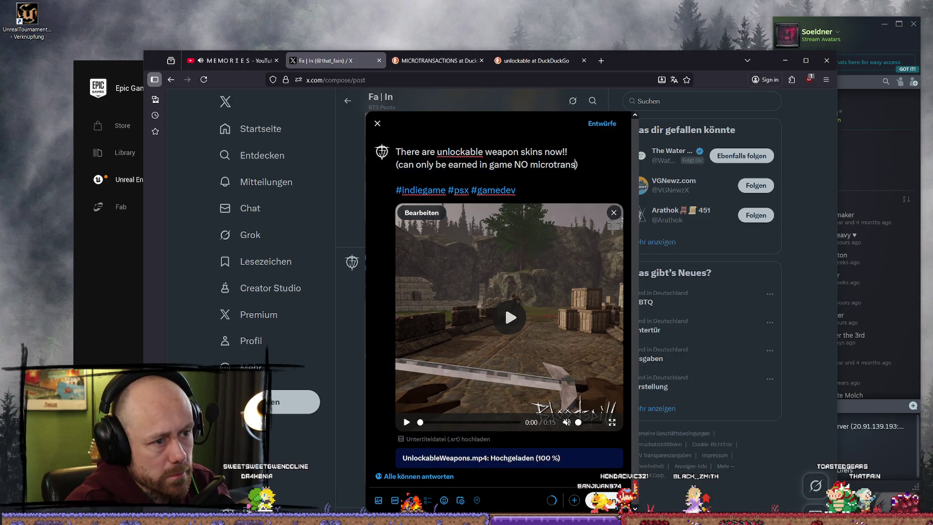
{"action": "type", "text": "actions"}
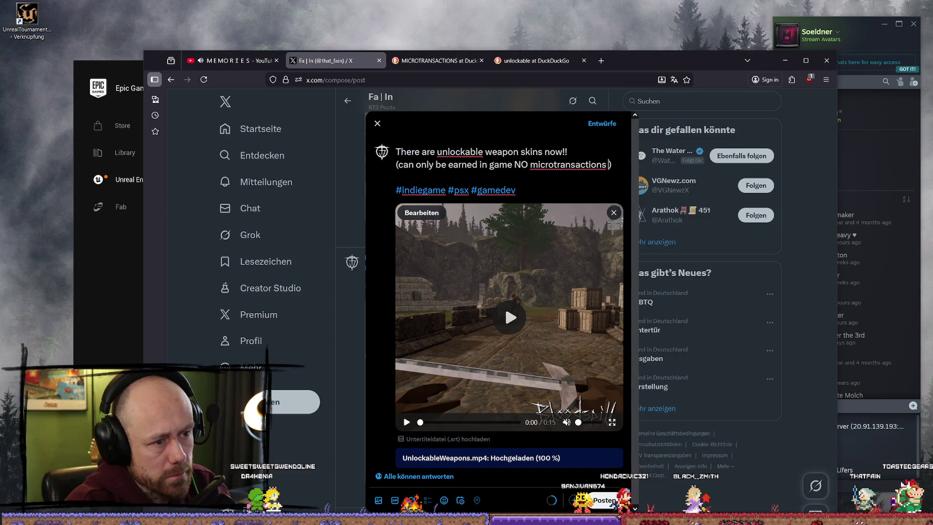
{"action": "left_click", "coordinate": [548, 166]}
{"action": "right_click", "coordinate": [588, 171]}
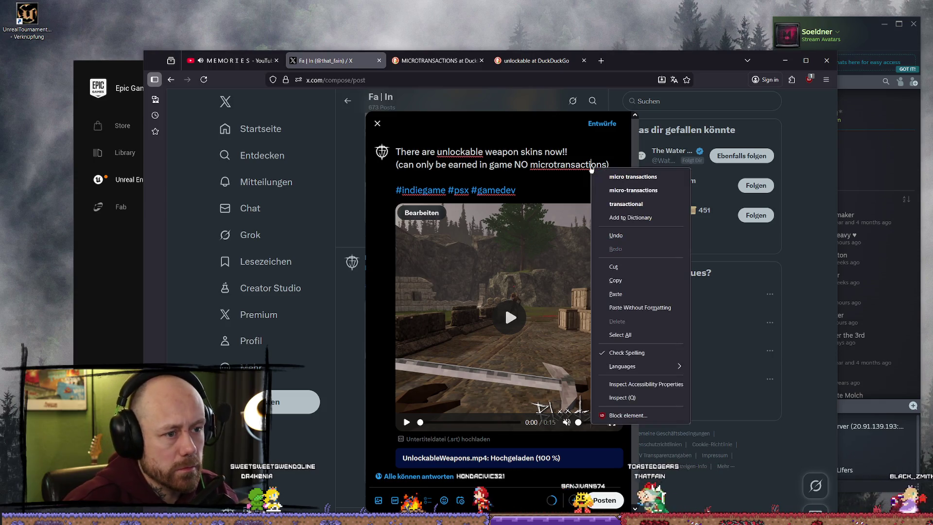
{"action": "left_click", "coordinate": [568, 177]}
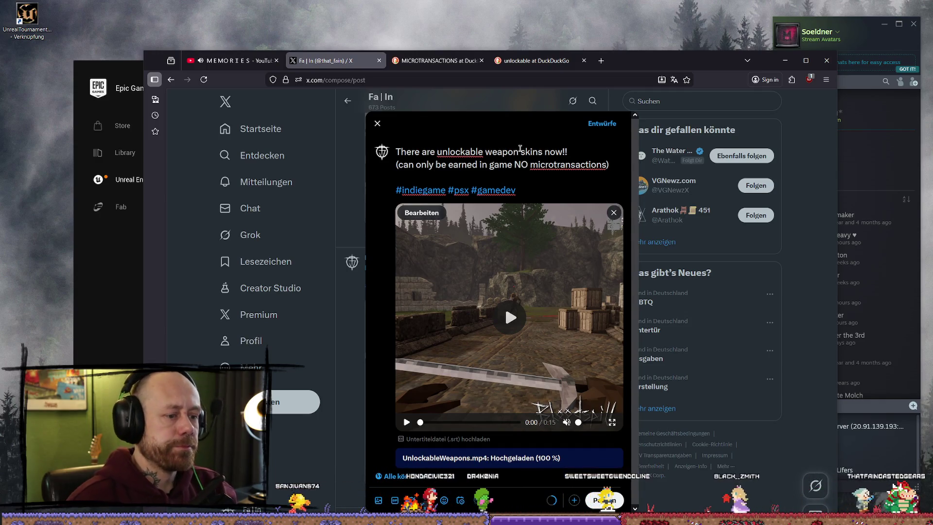
{"action": "left_click", "coordinate": [516, 323]}
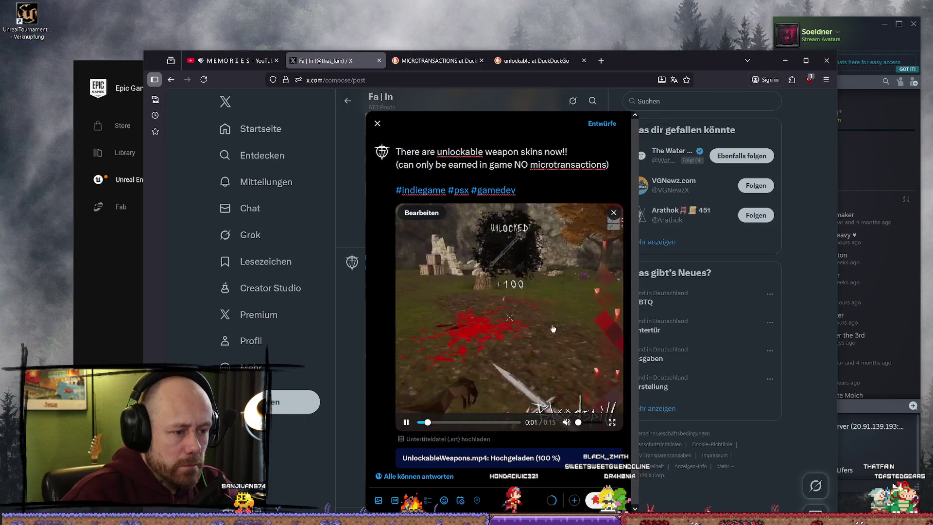
{"action": "left_click", "coordinate": [567, 422]}
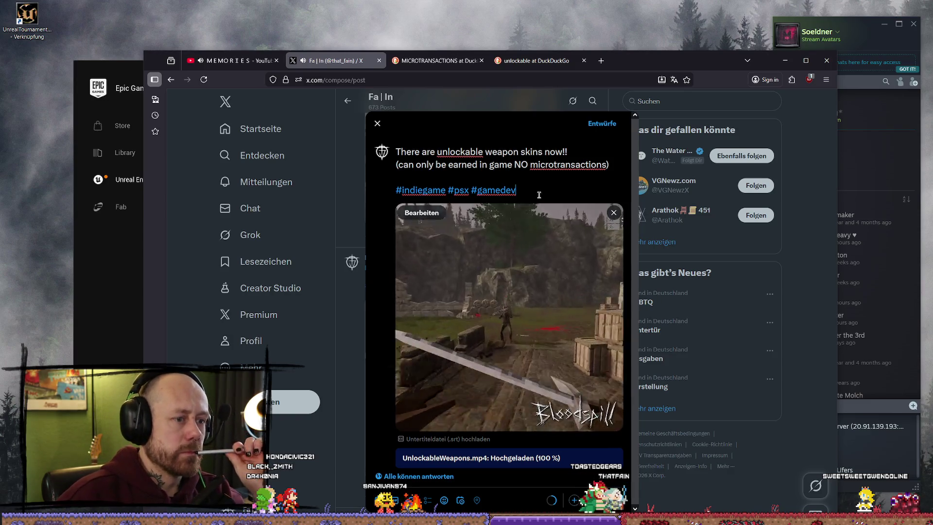
{"action": "left_click_drag", "start_coordinate": [395, 160], "coordinate": [403, 153]}
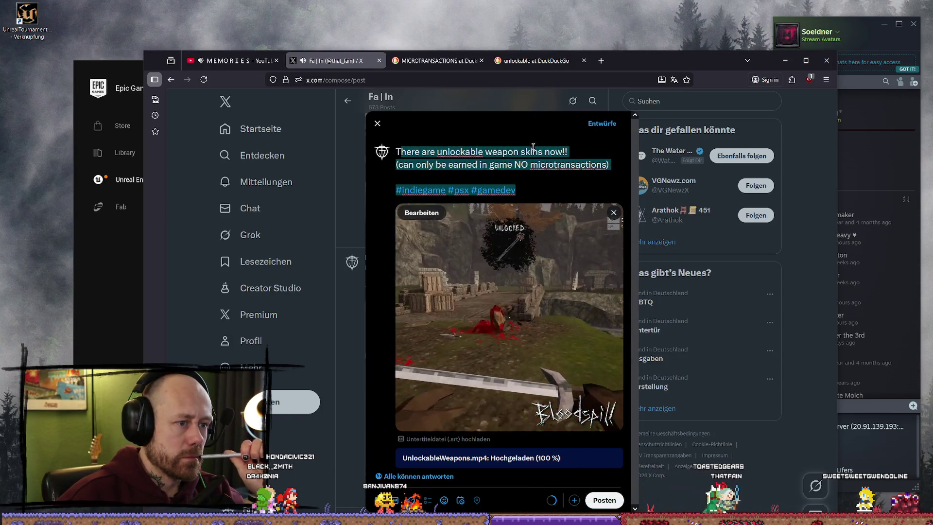
{"action": "left_click", "coordinate": [543, 191]}
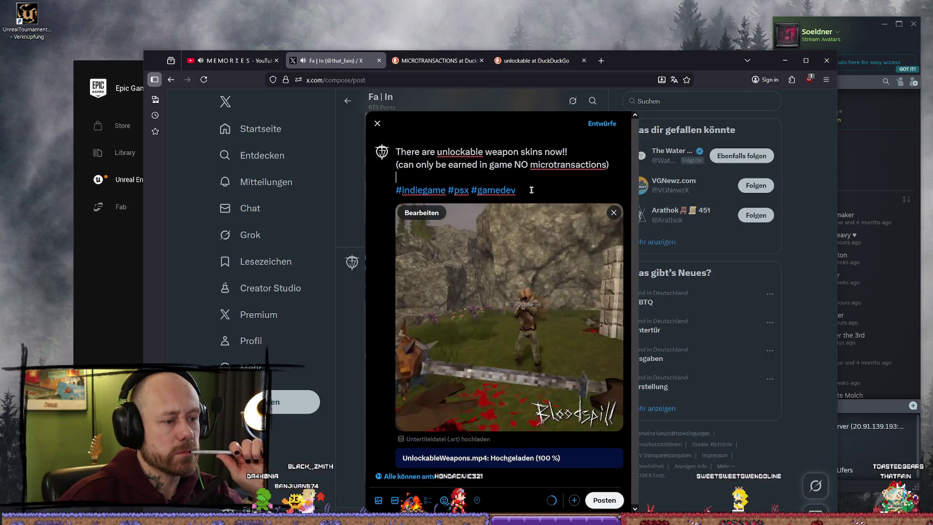
{"action": "key", "text": "Up"}
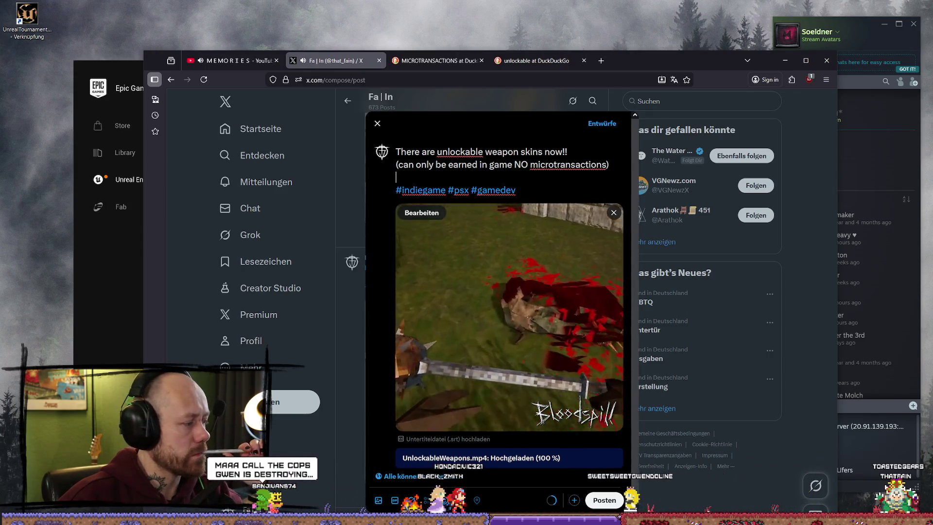
{"action": "mouse_move", "coordinate": [570, 334]}
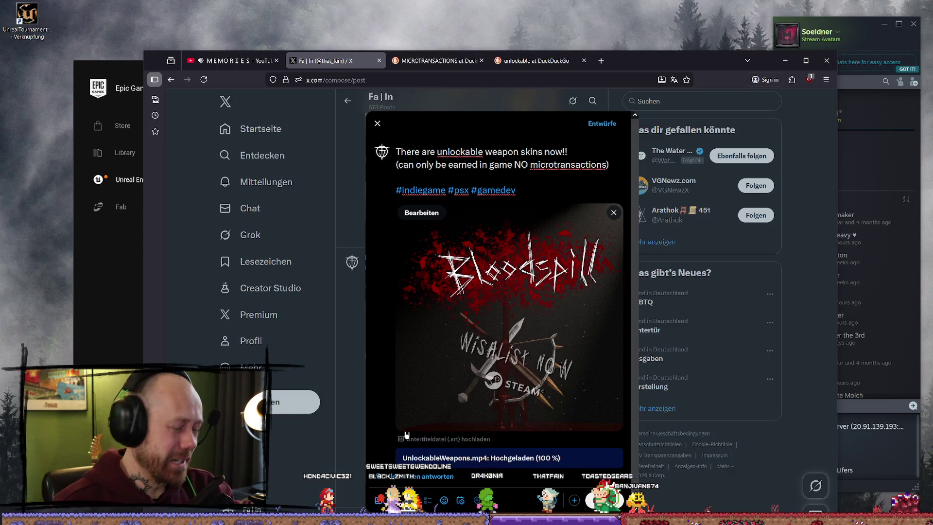
{"action": "mouse_move", "coordinate": [524, 346]}
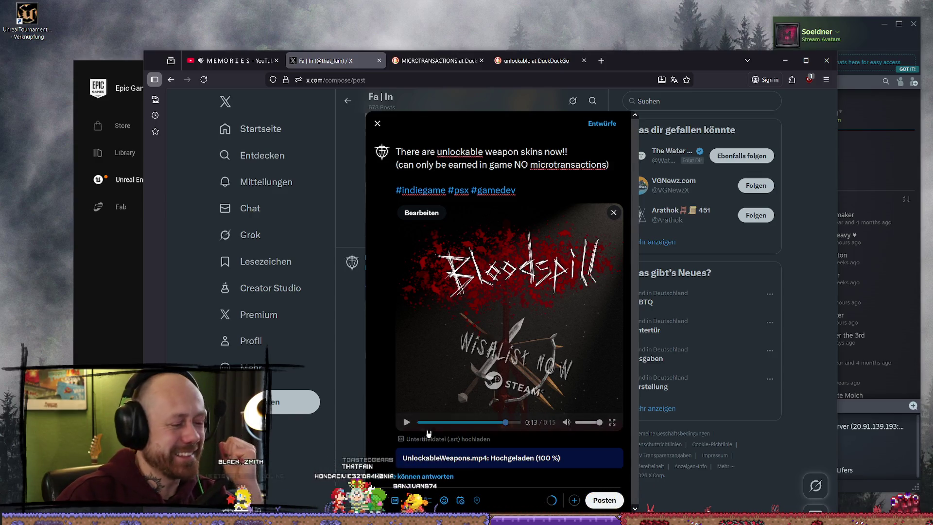
{"action": "left_click", "coordinate": [407, 423]}
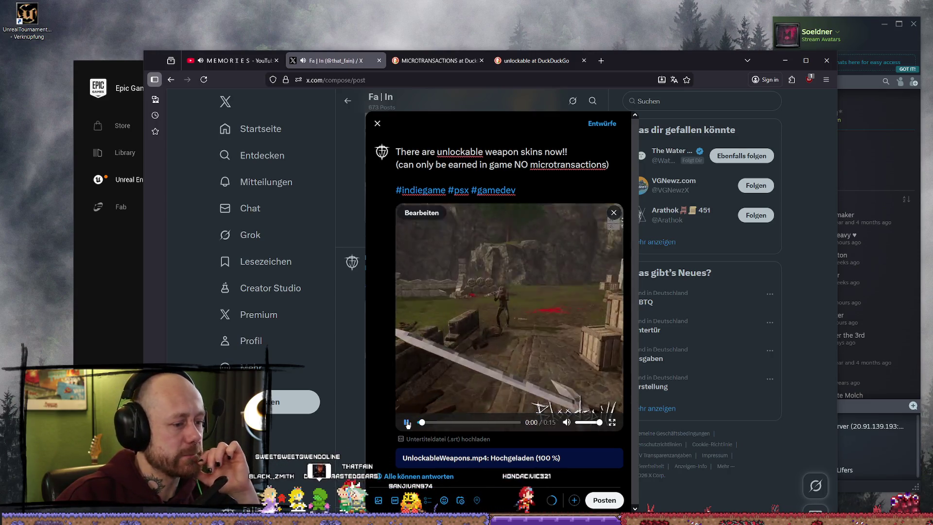
{"action": "left_click", "coordinate": [408, 423]}
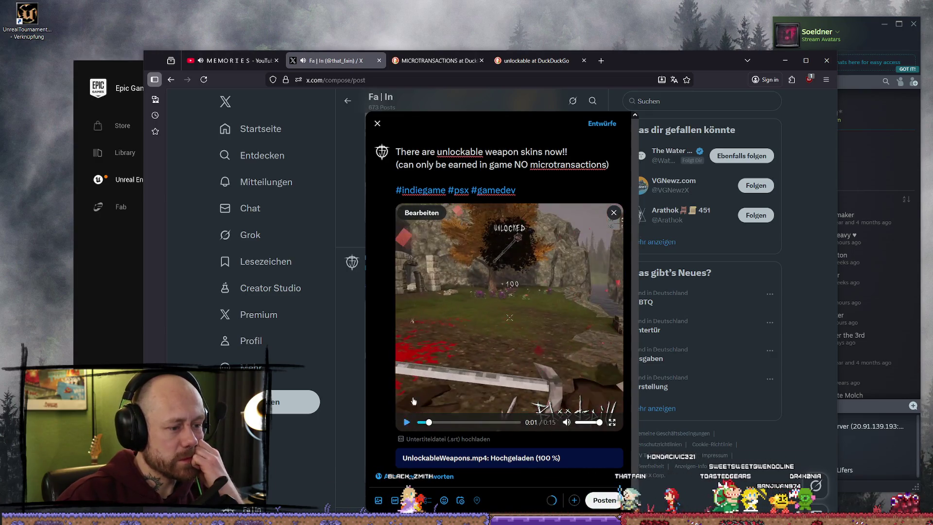
{"action": "triple_click", "coordinate": [452, 190]}
{"action": "left_click_drag", "start_coordinate": [450, 167], "coordinate": [416, 160]}
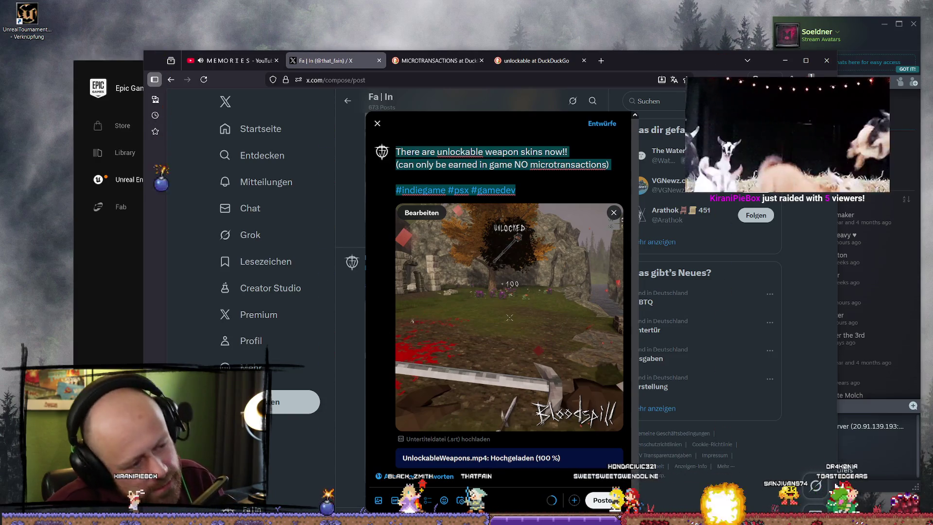
{"action": "left_click", "coordinate": [527, 190]}
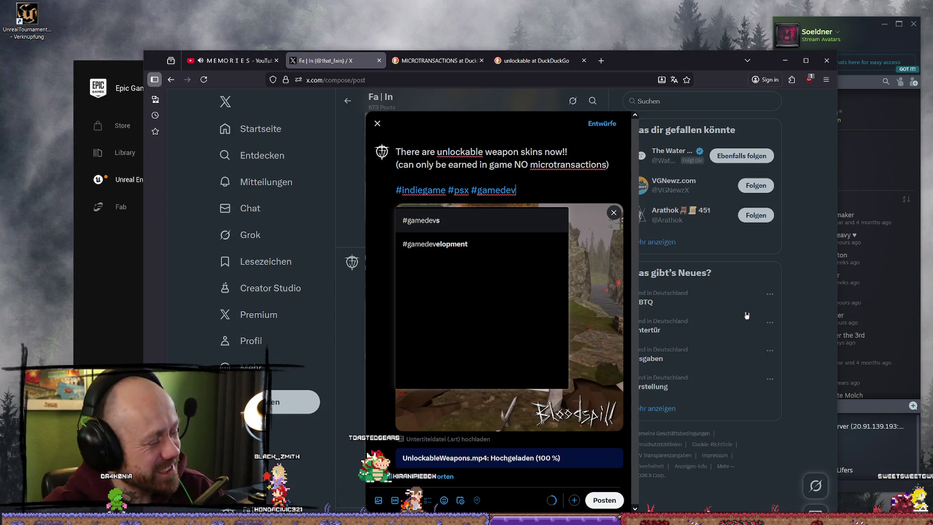
{"action": "left_click", "coordinate": [562, 194]}
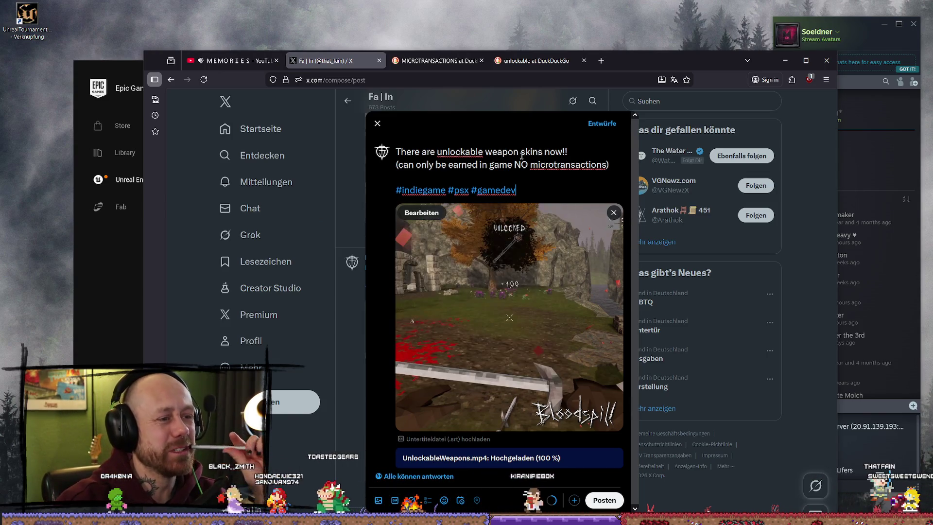
{"action": "left_click", "coordinate": [426, 427]}
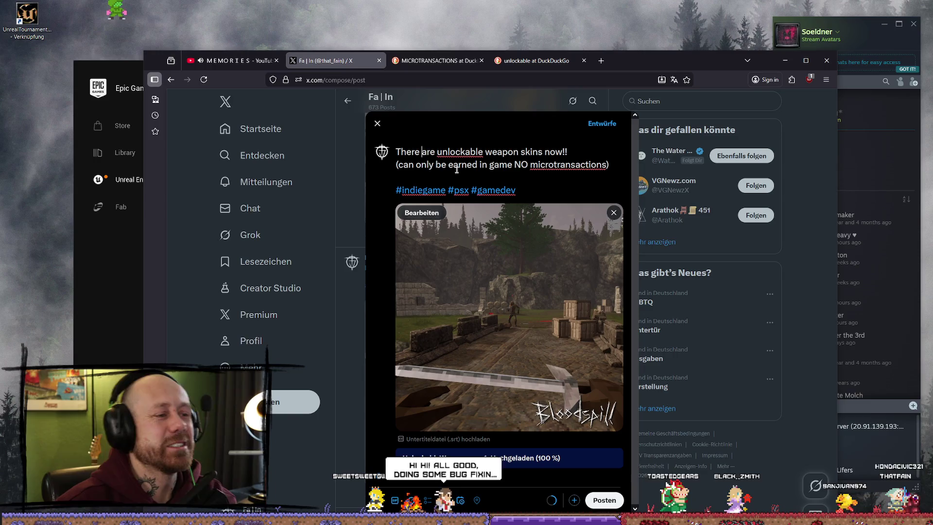
{"action": "left_click_drag", "start_coordinate": [398, 153], "coordinate": [613, 164]}
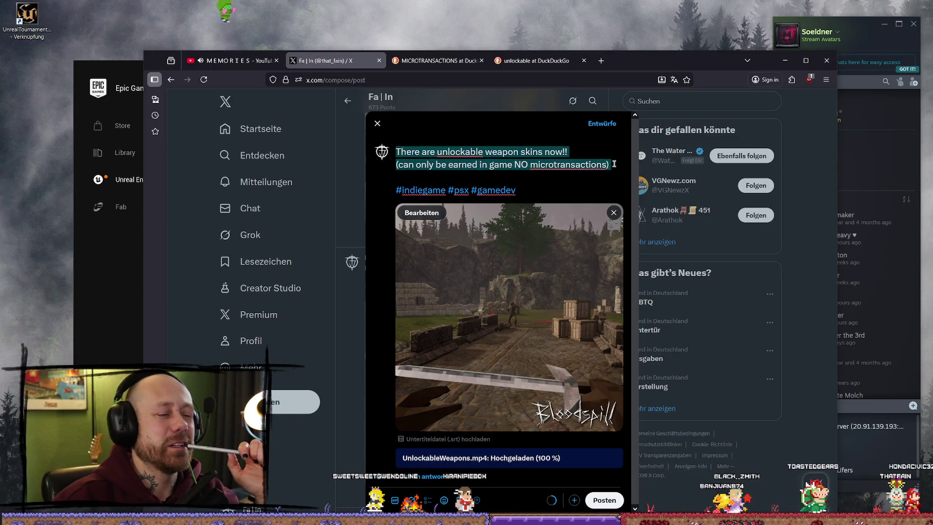
{"action": "left_click", "coordinate": [483, 152]}
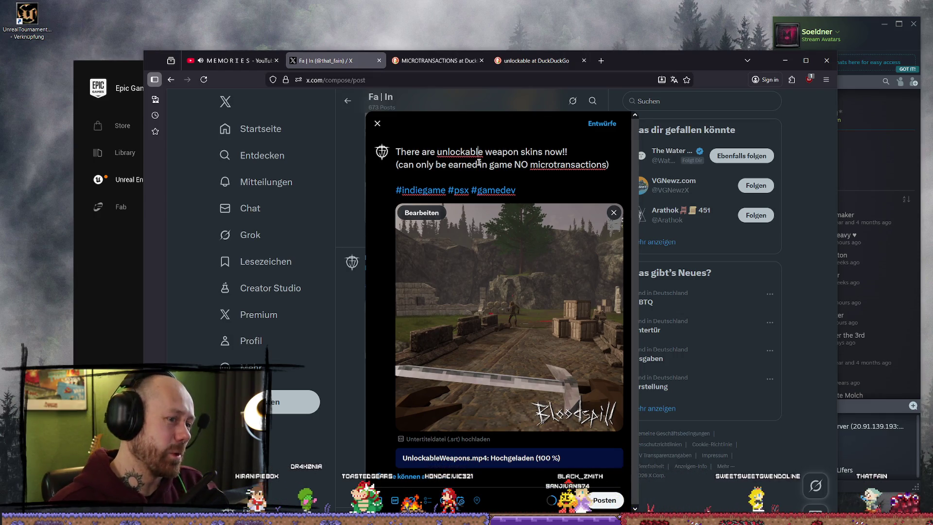
{"action": "mouse_move", "coordinate": [410, 279]}
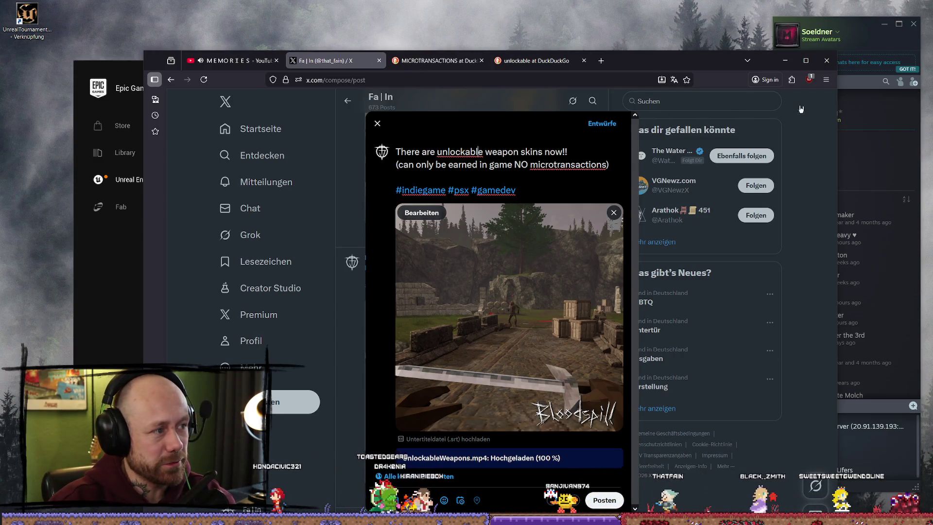
{"action": "mouse_move", "coordinate": [548, 390]}
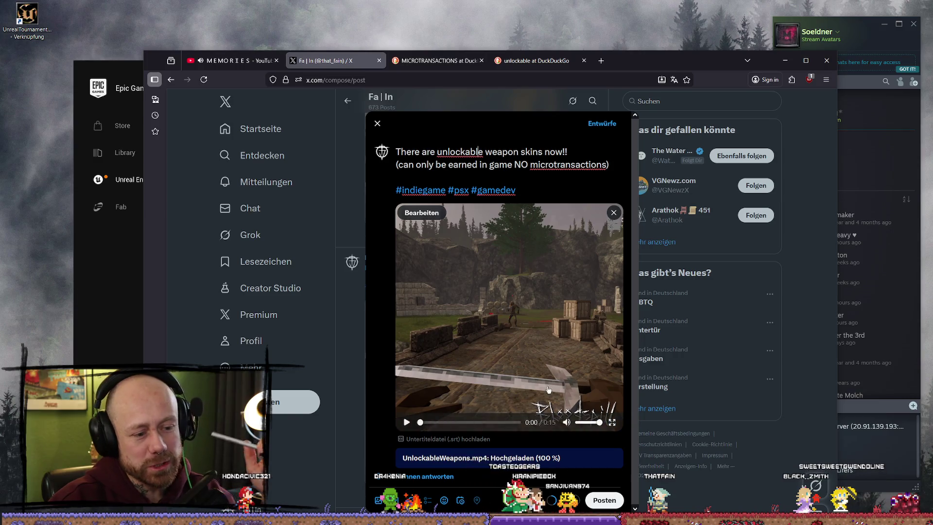
{"action": "left_click", "coordinate": [408, 427]}
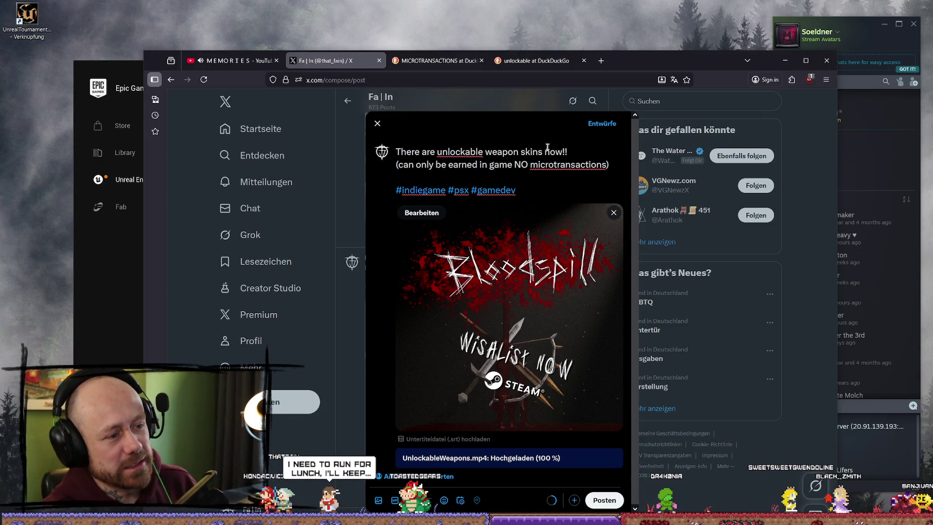
Step: Let the UnlockableWeapons.mp4 preview run until the Wishlist Now end screen appears
{"action": "mouse_move", "coordinate": [571, 254]}
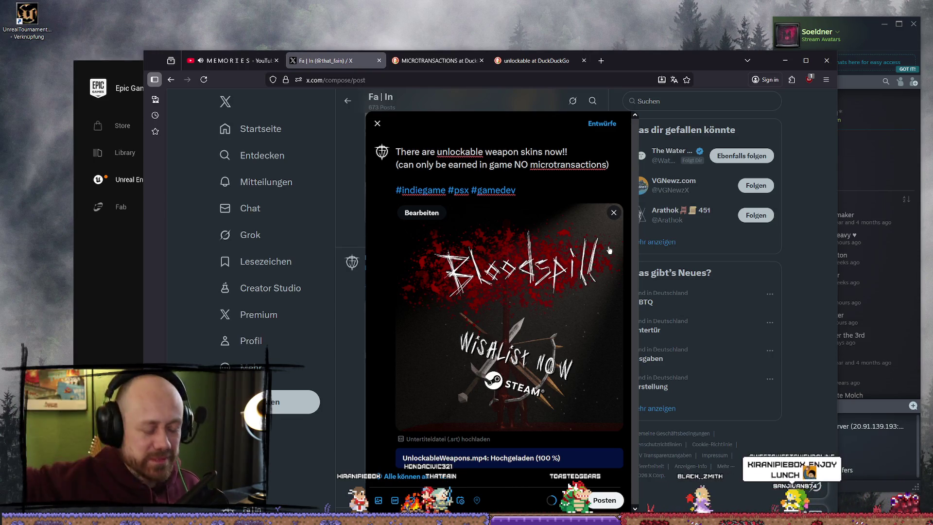
{"action": "mouse_move", "coordinate": [563, 257]}
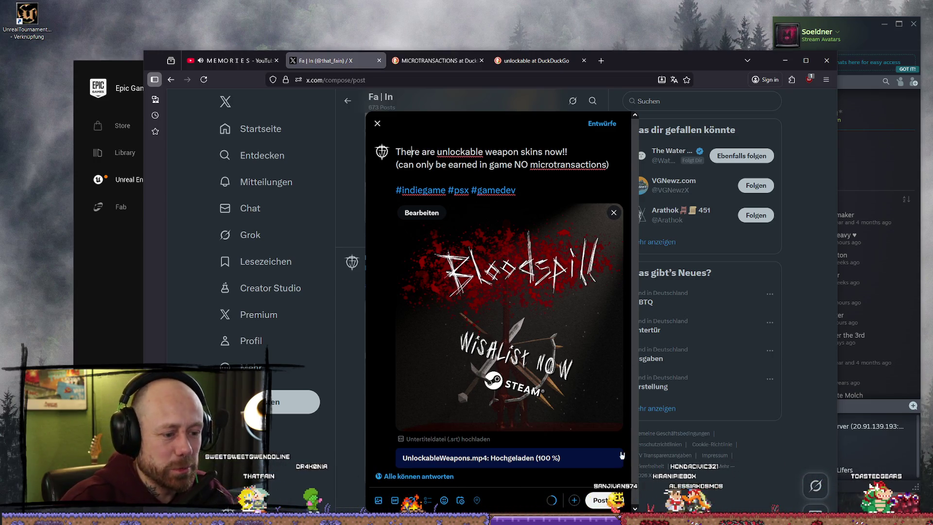
Step: Publish the post, select its caption, and start typing twitch.tv in the search tab
{"action": "left_click", "coordinate": [605, 501]}
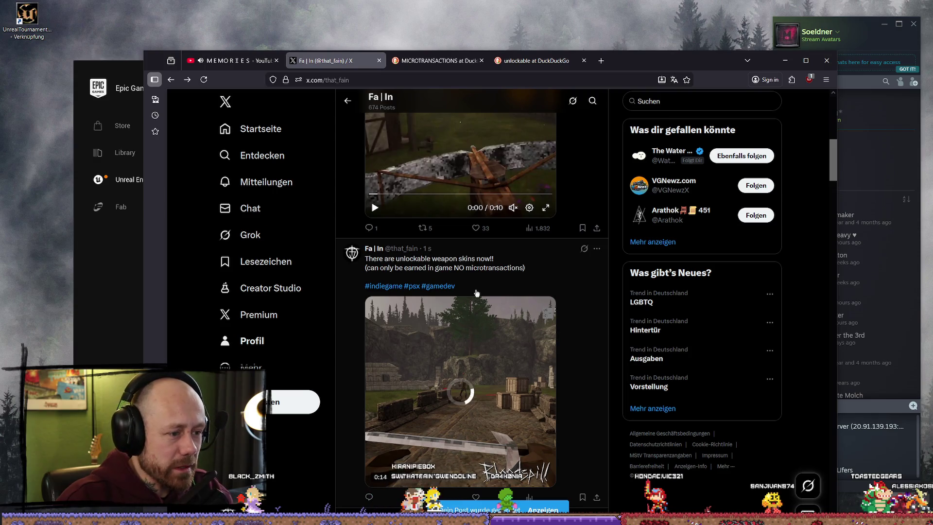
{"action": "mouse_move", "coordinate": [554, 277]}
{"action": "left_mouse_down"}
{"action": "mouse_move", "coordinate": [381, 268]}
{"action": "mouse_move", "coordinate": [366, 258]}
{"action": "left_mouse_up"}
{"action": "key", "text": "ctrl+c"}
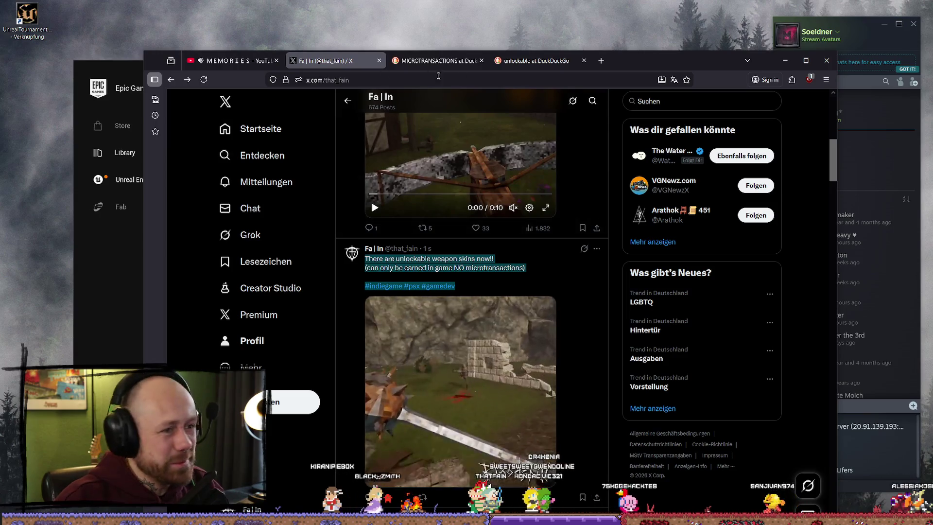
{"action": "left_click", "coordinate": [437, 61]}
{"action": "left_click", "coordinate": [481, 80]}
{"action": "type", "text": "tw"}
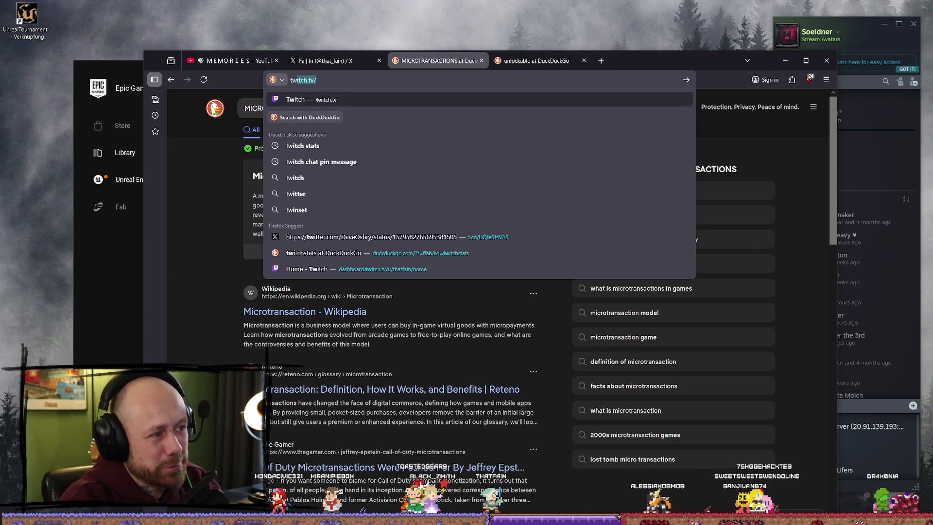
Step: Go to bsky.app by typing 'blue' in the address bar
{"action": "key", "text": "BackSpace"}
{"action": "key", "text": "BackSpace"}
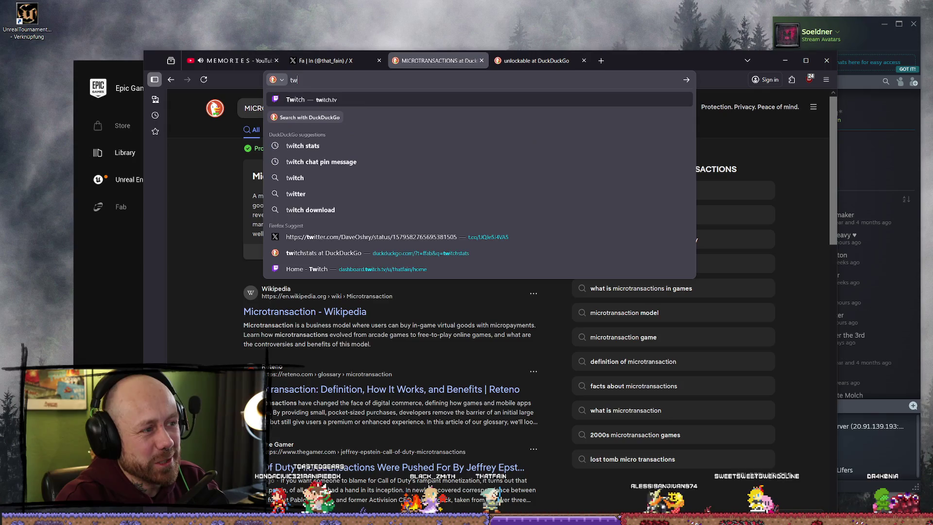
{"action": "type", "text": "blue"}
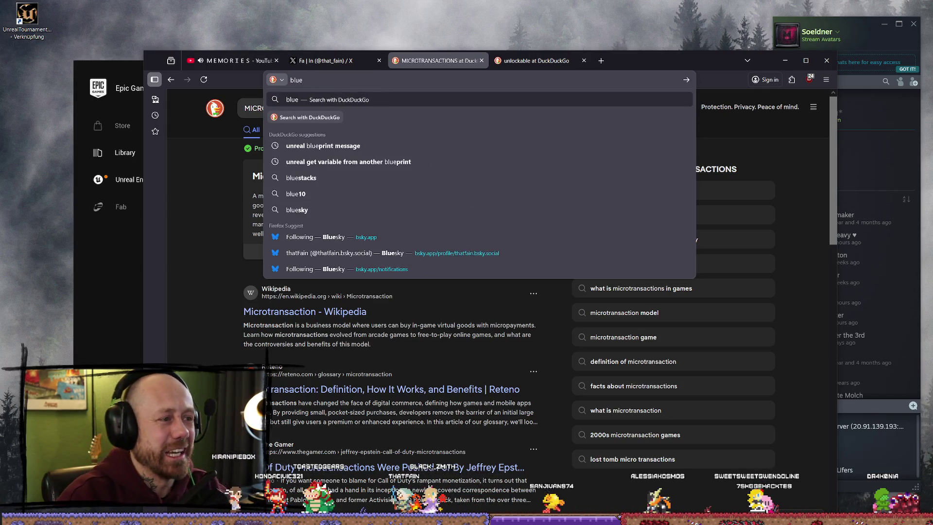
{"action": "key", "text": "Down"}
{"action": "key", "text": "Down"}
{"action": "key", "text": "Down"}
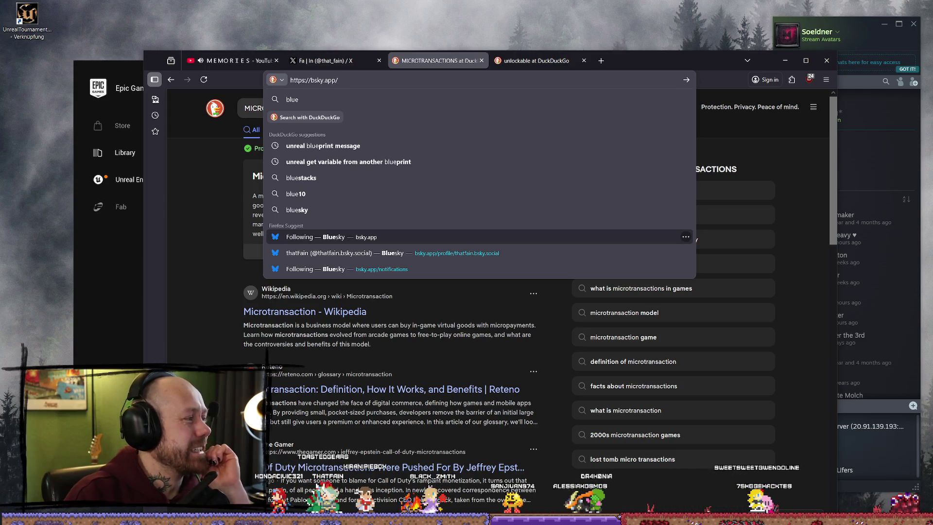
{"action": "key", "text": "Return"}
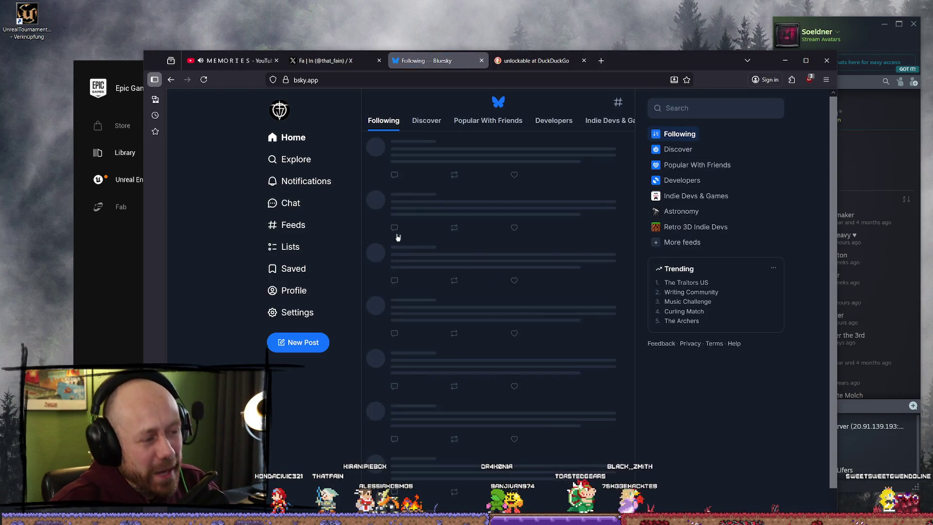
Step: Start a new post with the weapon skins caption and #indiegame #psx #gamedev, then open the media picker
{"action": "left_click", "coordinate": [316, 347]}
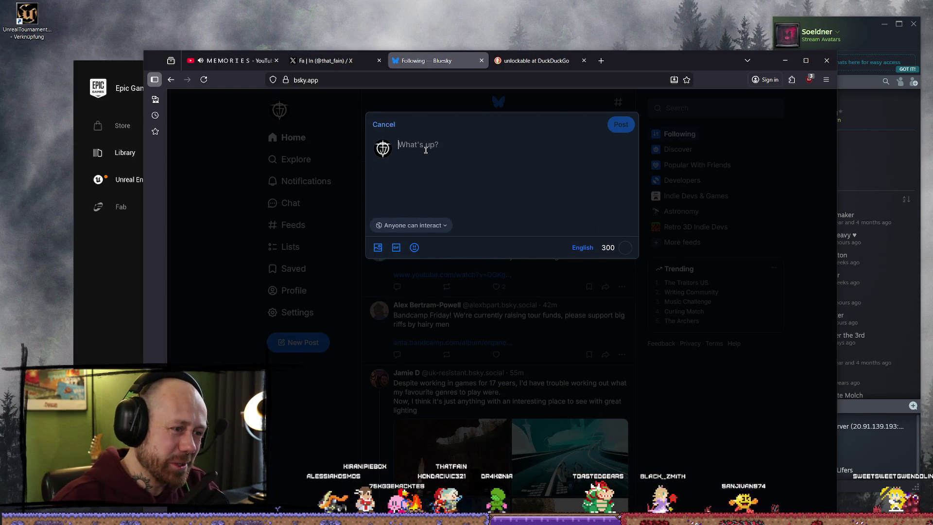
{"action": "key", "text": "ctrl+v"}
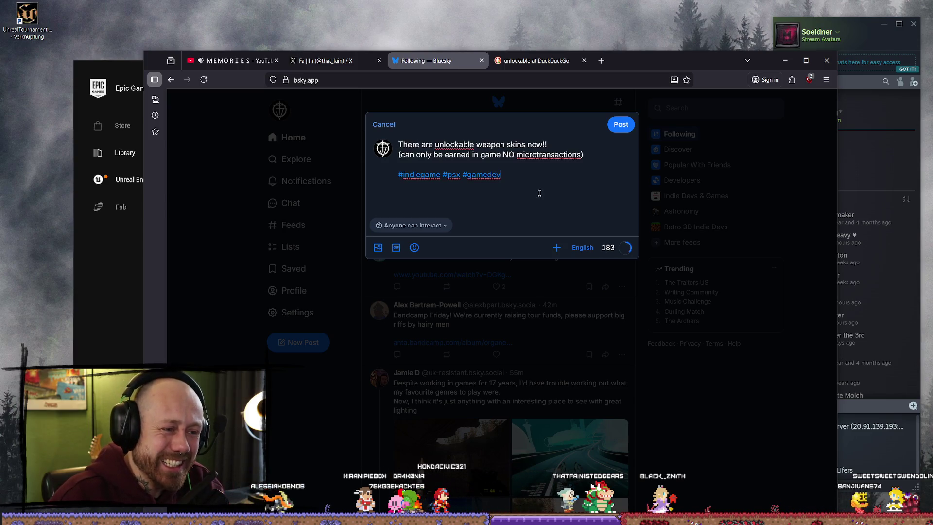
{"action": "left_click", "coordinate": [378, 247]}
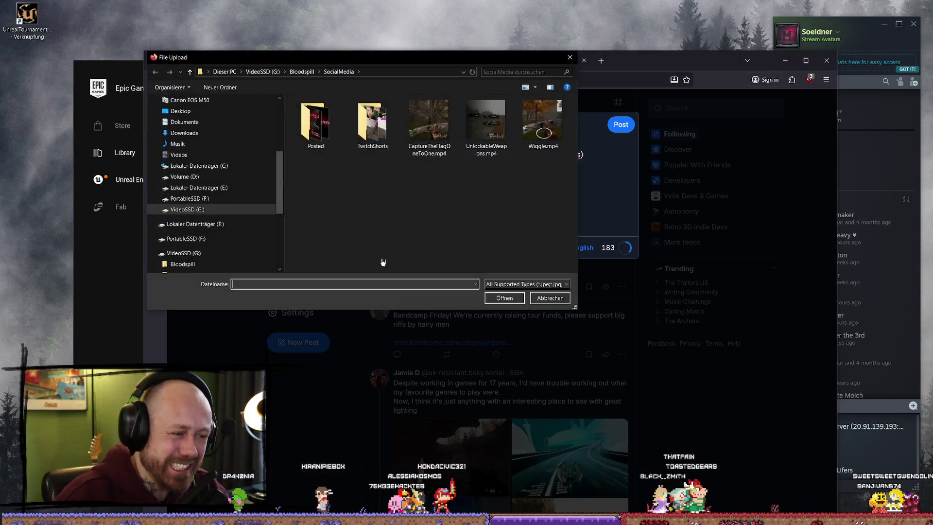
Step: Attach UnlockableWeapons.mp4 from the SocialMedia folder to the Bluesky draft
{"action": "left_click", "coordinate": [493, 117]}
{"action": "left_click", "coordinate": [503, 298]}
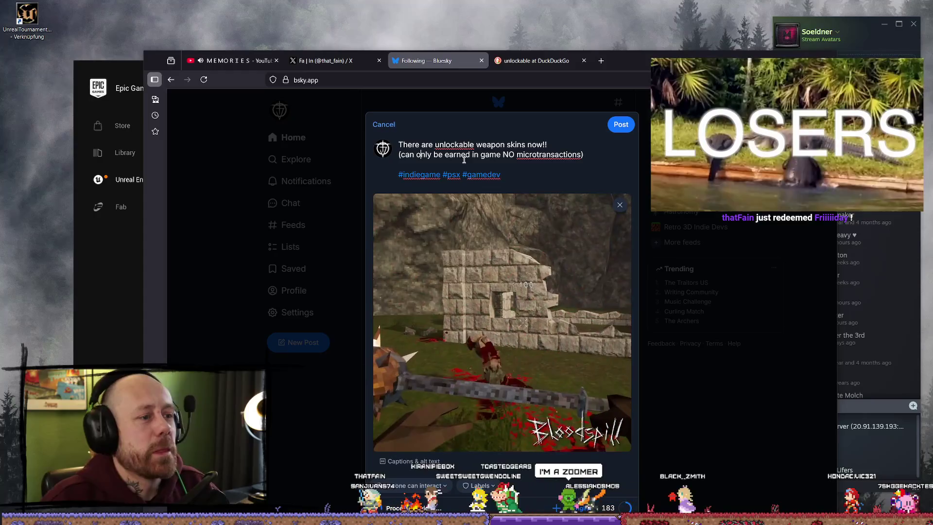
Step: Switch between the DuckDuckGo and Bluesky tabs, then open a fresh empty tab
{"action": "left_click", "coordinate": [496, 155]}
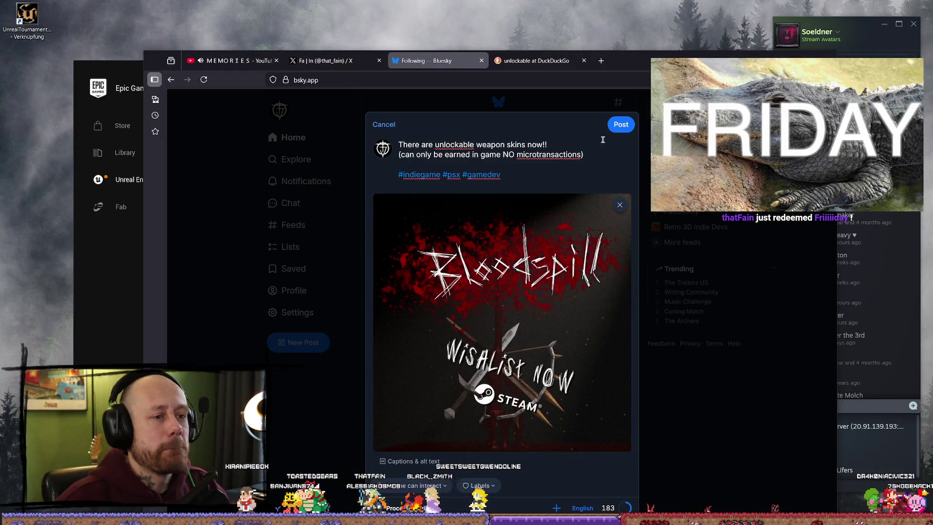
{"action": "left_click", "coordinate": [550, 62]}
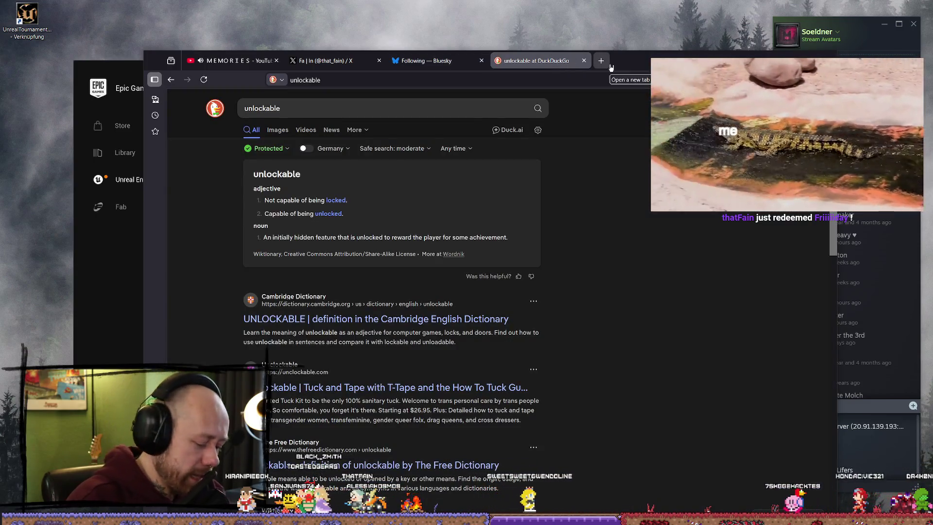
{"action": "left_click", "coordinate": [573, 83]}
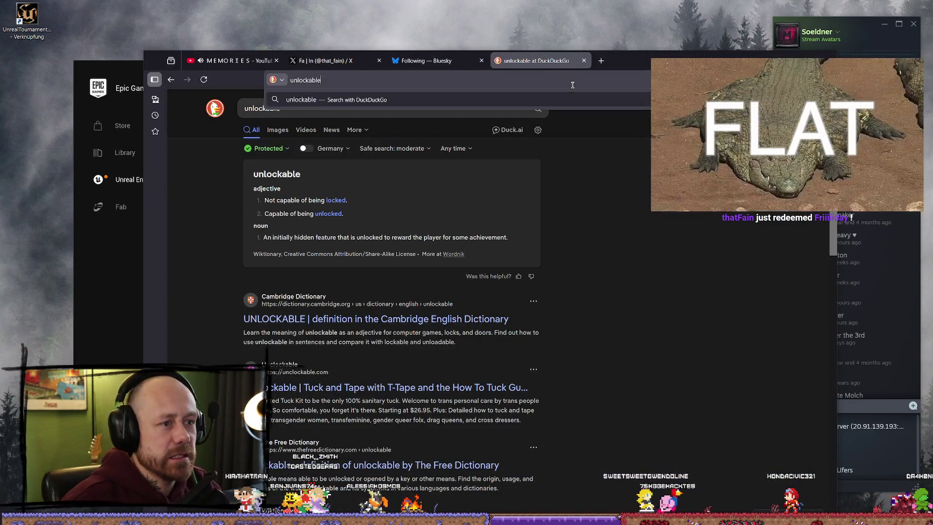
{"action": "type", "text": "blue"}
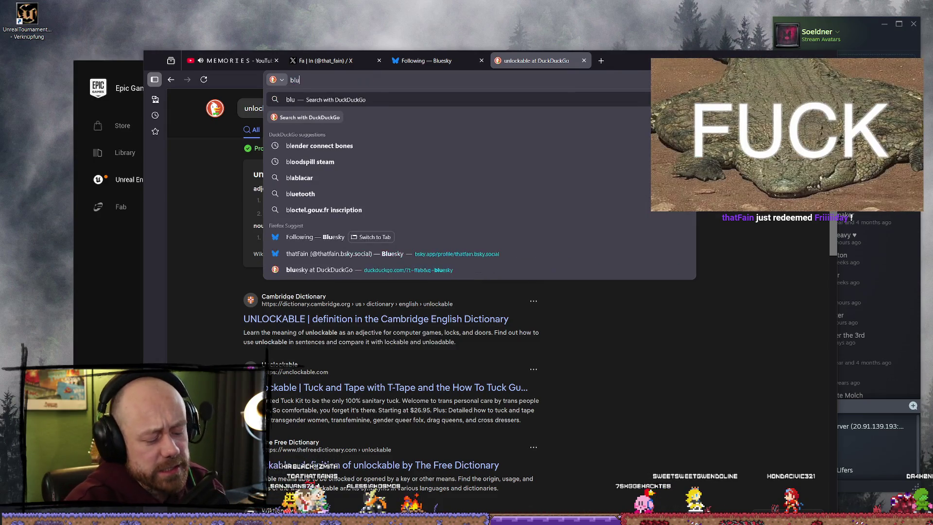
{"action": "key", "text": "Down"}
{"action": "key", "text": "Down"}
{"action": "key", "text": "Down"}
{"action": "key", "text": "Return"}
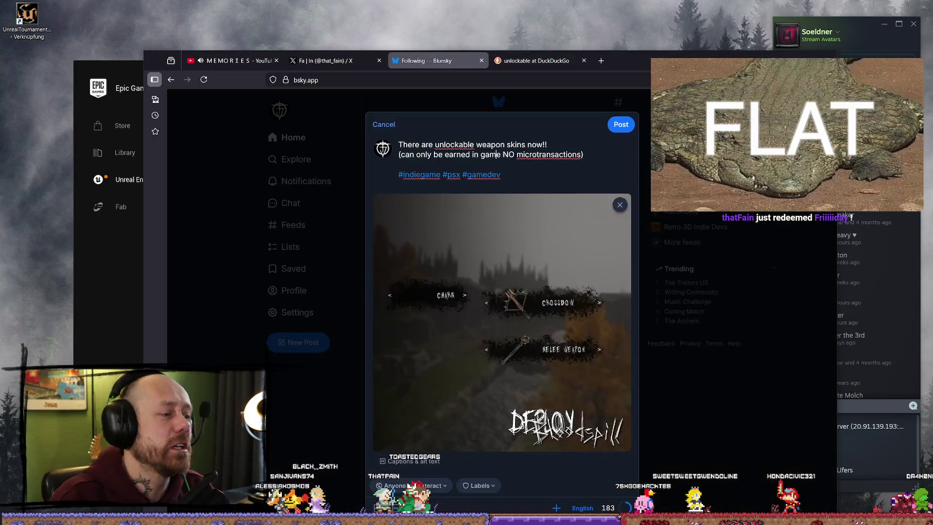
{"action": "left_click", "coordinate": [557, 61]}
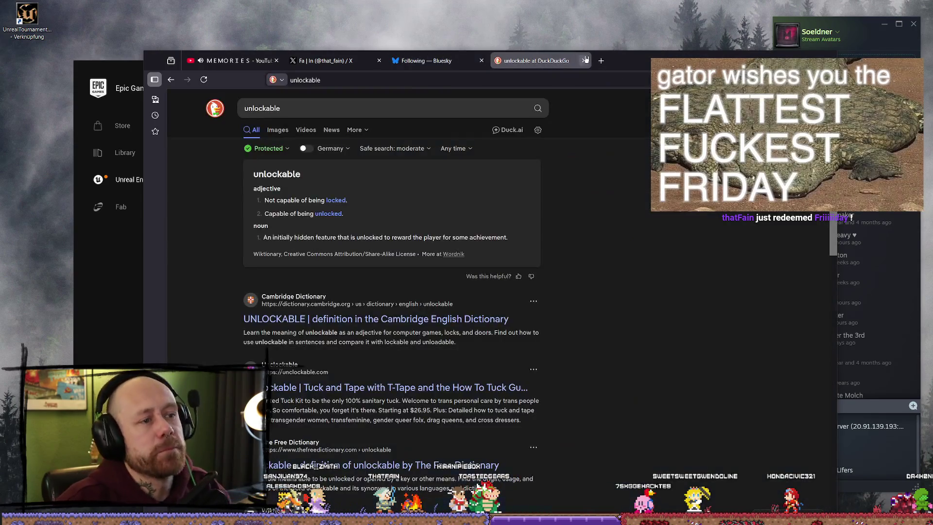
{"action": "left_click", "coordinate": [601, 60]}
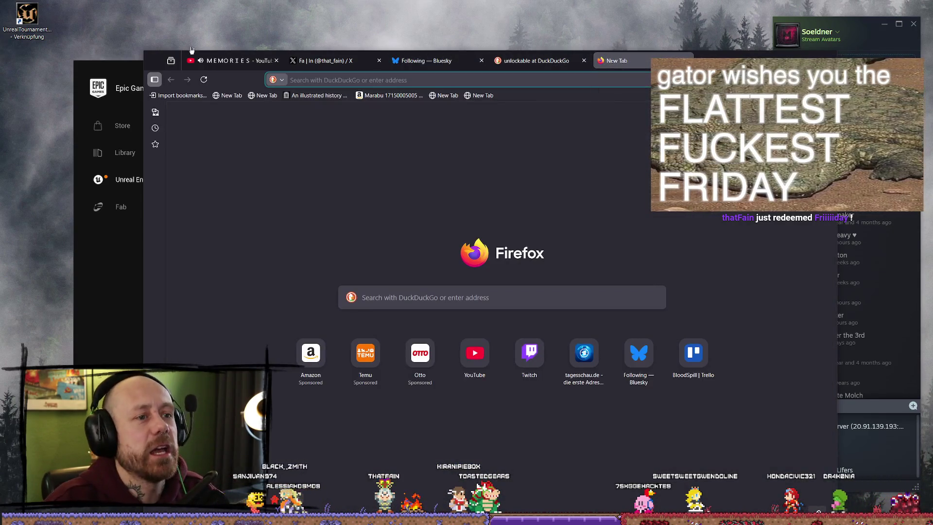
Step: Close the empty tab and bring the Bluesky draft with its clip back into view
{"action": "key", "text": "ctrl+w"}
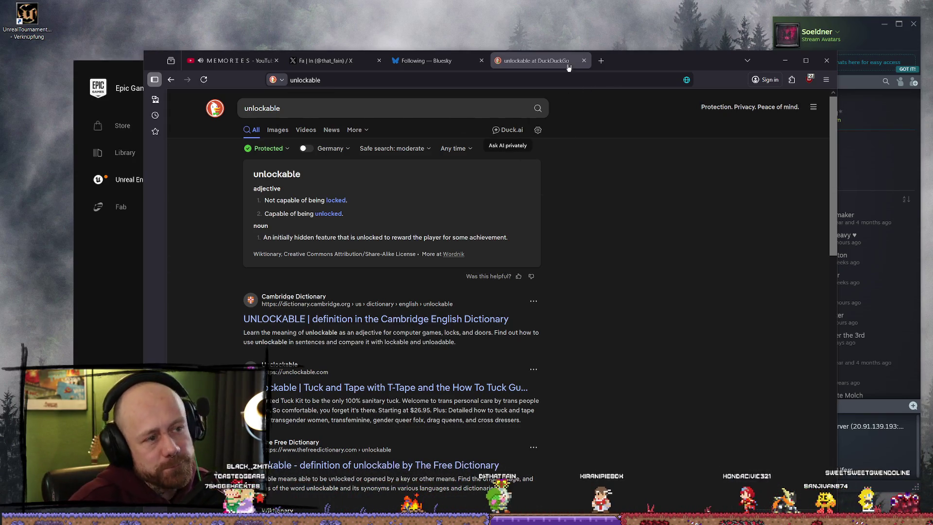
{"action": "left_click", "coordinate": [455, 62]}
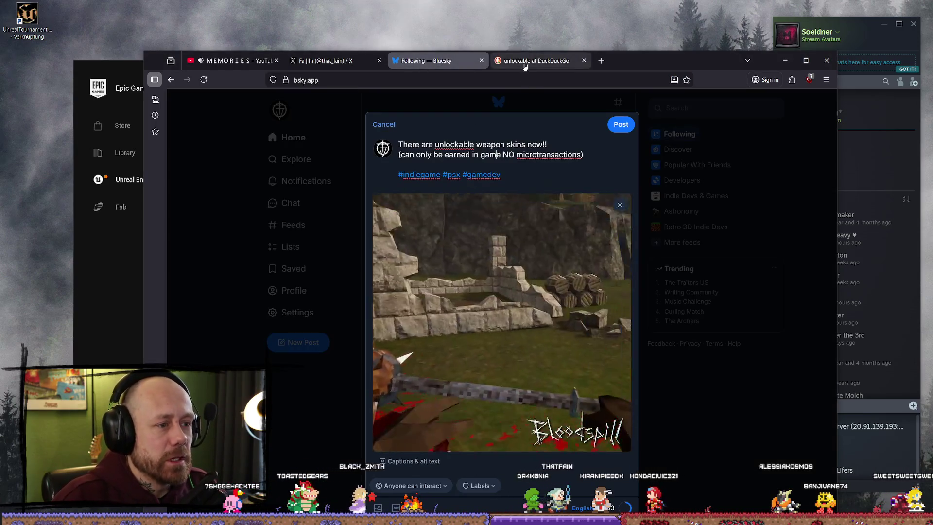
Step: Search DuckDuckGo for 'blusky' and open bsky.app in the search tab
{"action": "left_click", "coordinate": [529, 61]}
{"action": "left_click", "coordinate": [527, 78]}
{"action": "type", "text": "blus"}
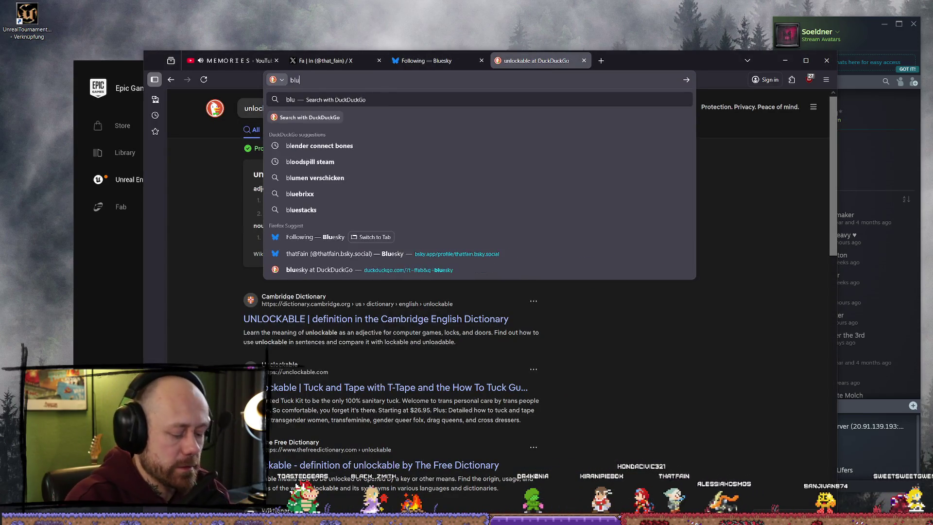
{"action": "key", "text": "Down"}
{"action": "type", "text": "ky"}
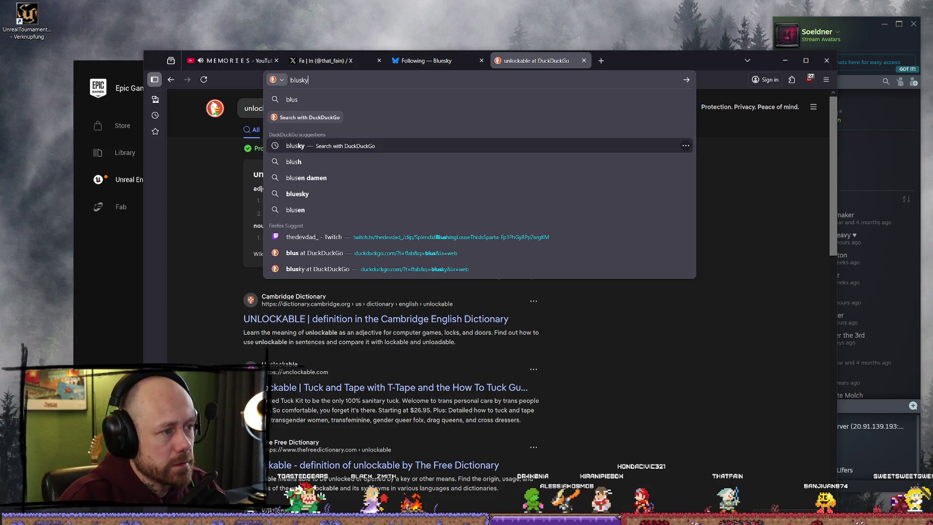
{"action": "key", "text": "Return"}
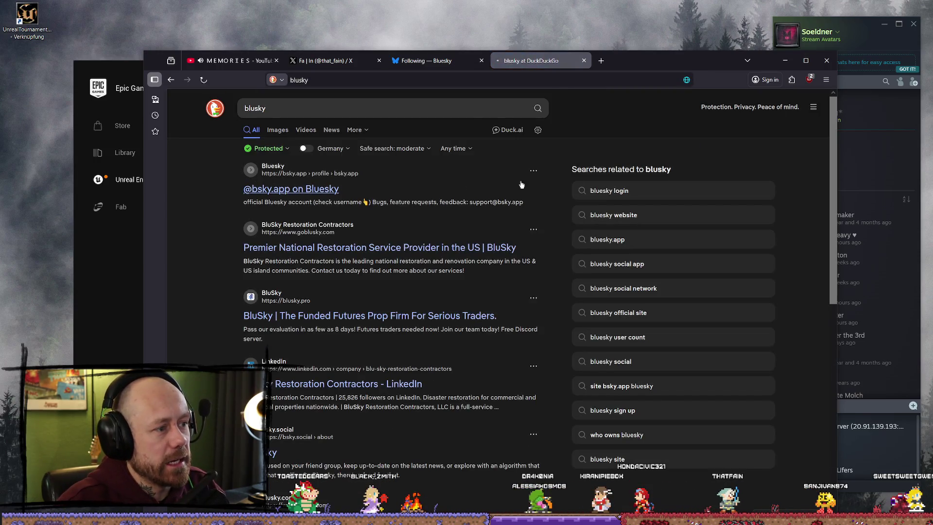
{"action": "left_click", "coordinate": [522, 185]}
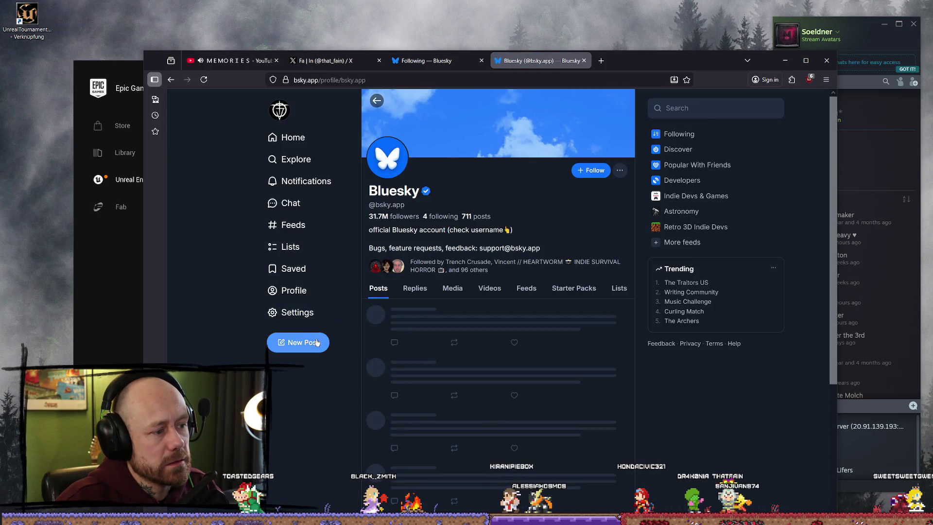
Step: Review earlier posts on your Bluesky profile, then return to the draft and post it
{"action": "left_click", "coordinate": [294, 290]}
{"action": "scroll", "coordinate": [533, 241], "scroll_direction": "down", "scroll_amount": 4}
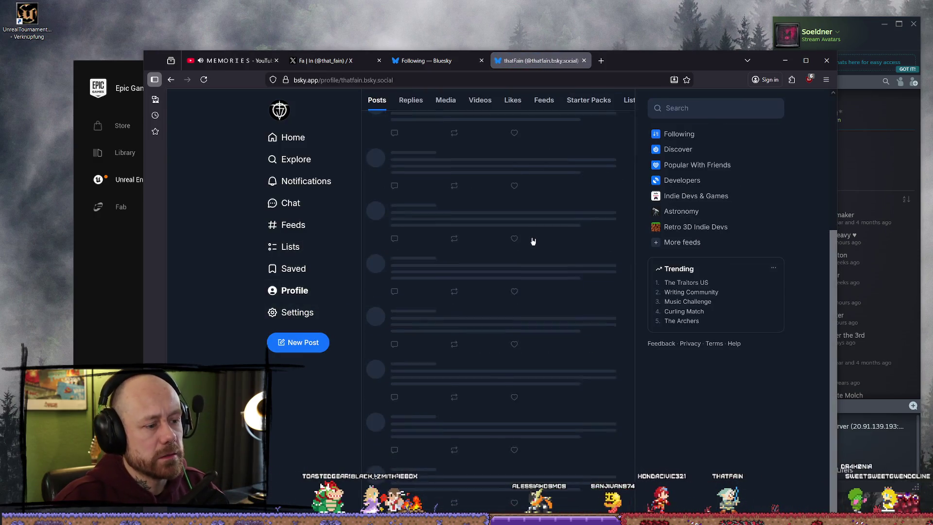
{"action": "scroll", "coordinate": [526, 229], "scroll_direction": "up", "scroll_amount": 1}
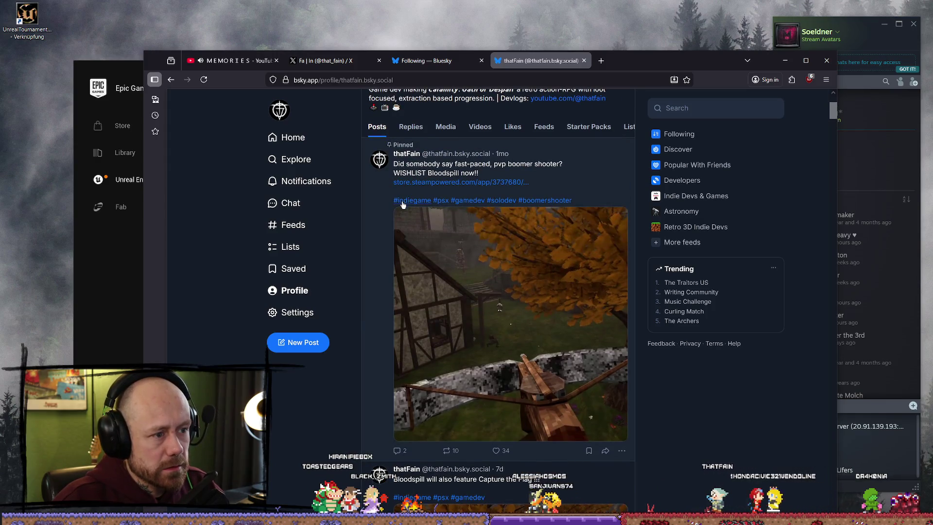
{"action": "scroll", "coordinate": [402, 204], "scroll_direction": "down", "scroll_amount": 3}
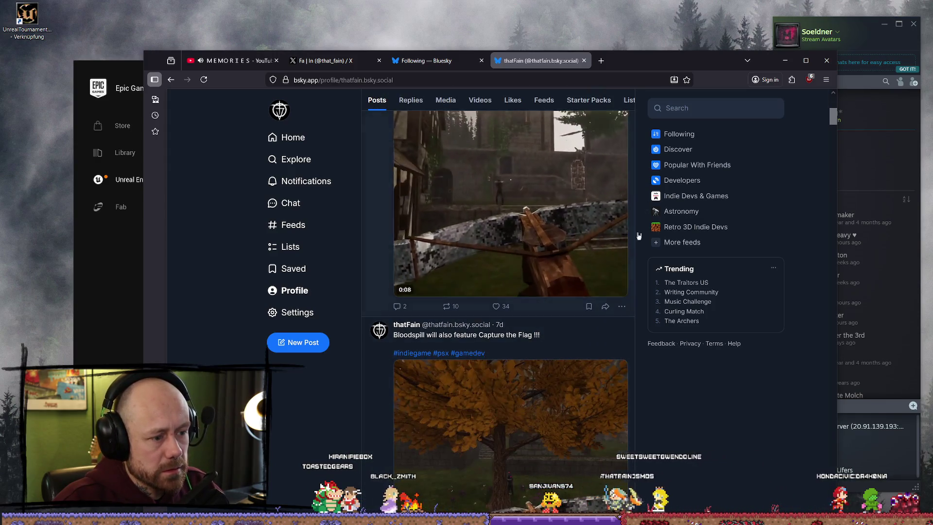
{"action": "key", "text": "ctrl+shift+Tab"}
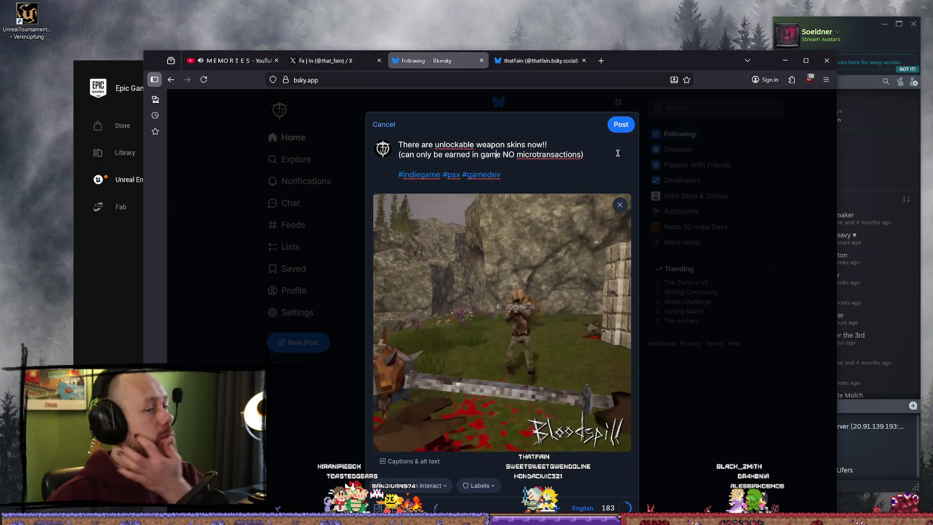
{"action": "left_click", "coordinate": [622, 127]}
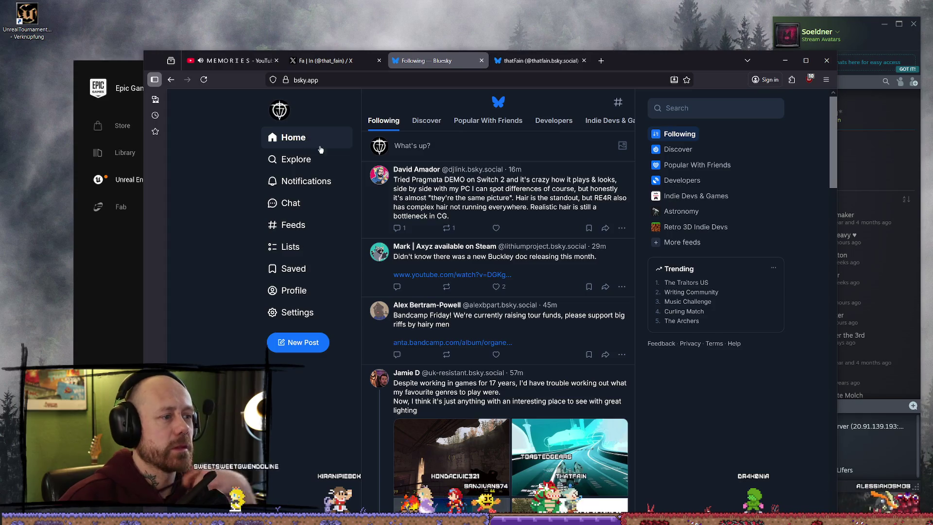
Step: Find the new weapon-skins post on your profile and play its video
{"action": "left_click", "coordinate": [306, 293]}
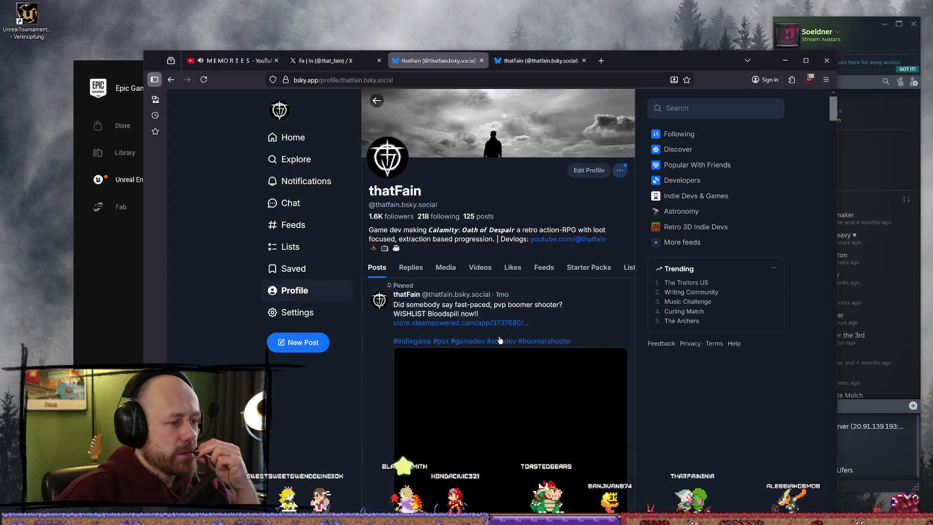
{"action": "scroll", "coordinate": [546, 355], "scroll_direction": "down", "scroll_amount": 5}
{"action": "scroll", "coordinate": [518, 293], "scroll_direction": "down", "scroll_amount": 5}
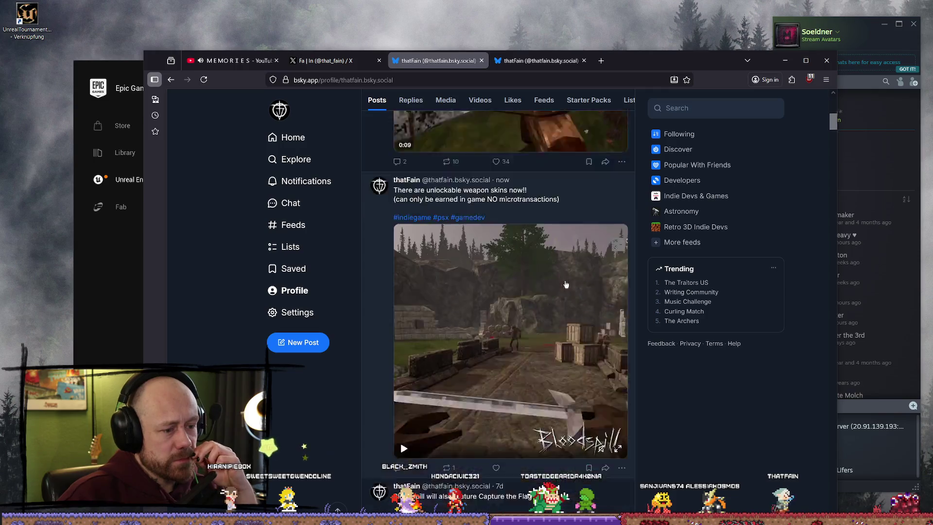
{"action": "left_click", "coordinate": [448, 326]}
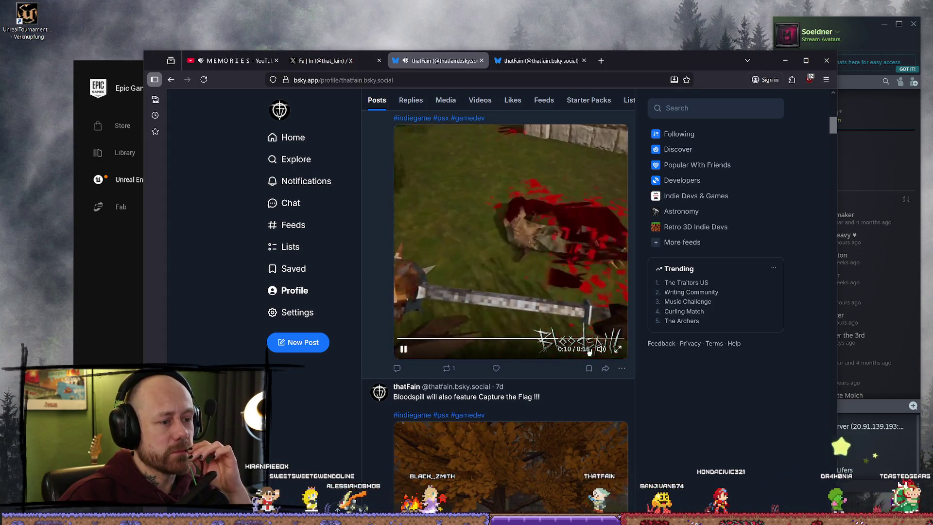
{"action": "scroll", "coordinate": [486, 321], "scroll_direction": "up", "scroll_amount": 1}
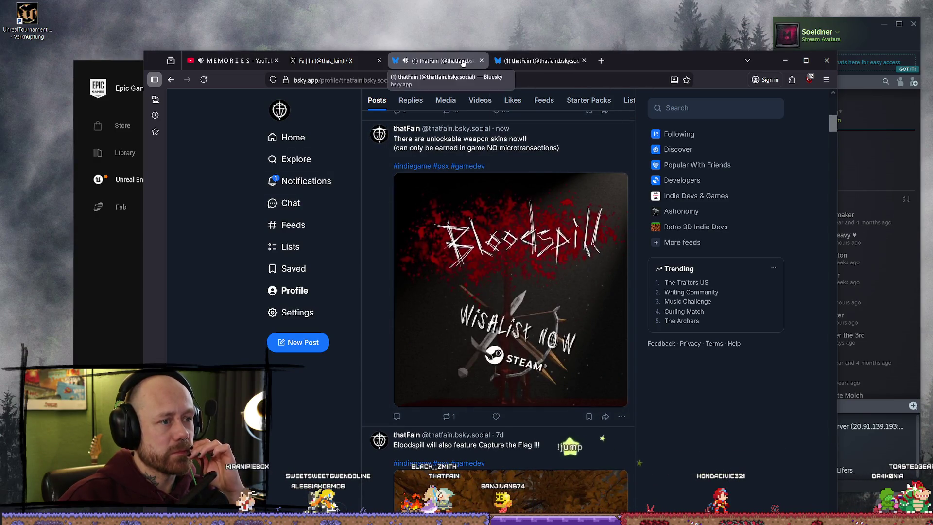
Step: Close both Bluesky tabs, leaving an empty new-tab page
{"action": "left_click", "coordinate": [481, 60]}
{"action": "left_click", "coordinate": [482, 60]}
{"action": "left_click", "coordinate": [396, 61]}
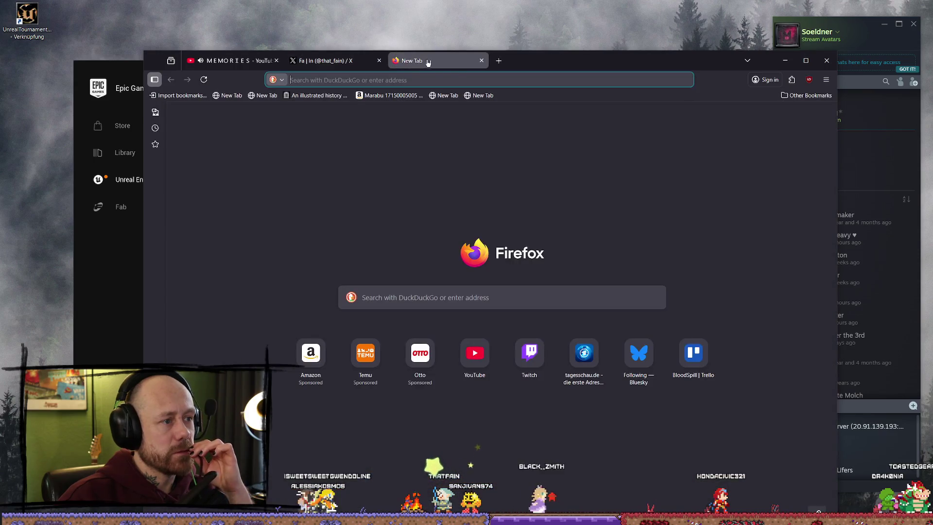
Step: Close the X tab, load instagram.com, and upload UnlockableWeapons.mp4 as a new post
{"action": "left_click", "coordinate": [379, 61]}
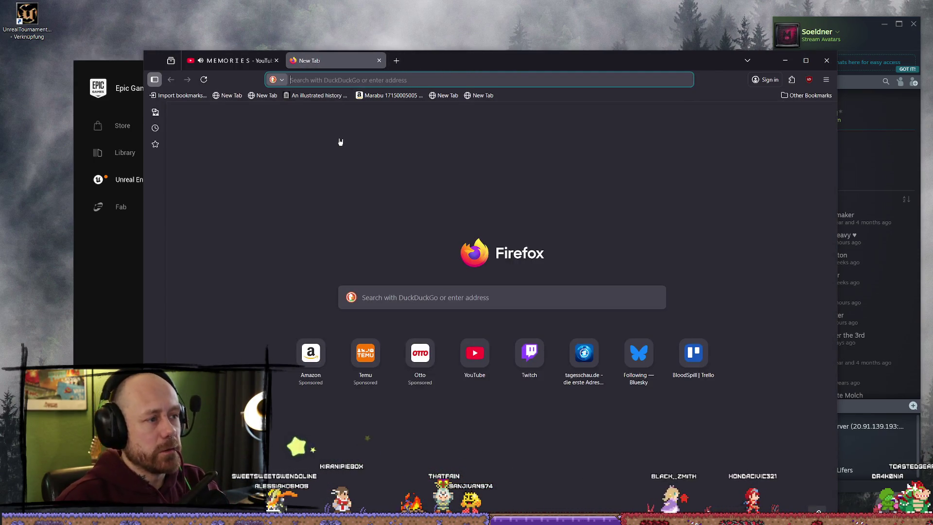
{"action": "type", "text": "instagram.com"}
{"action": "key", "text": "Return"}
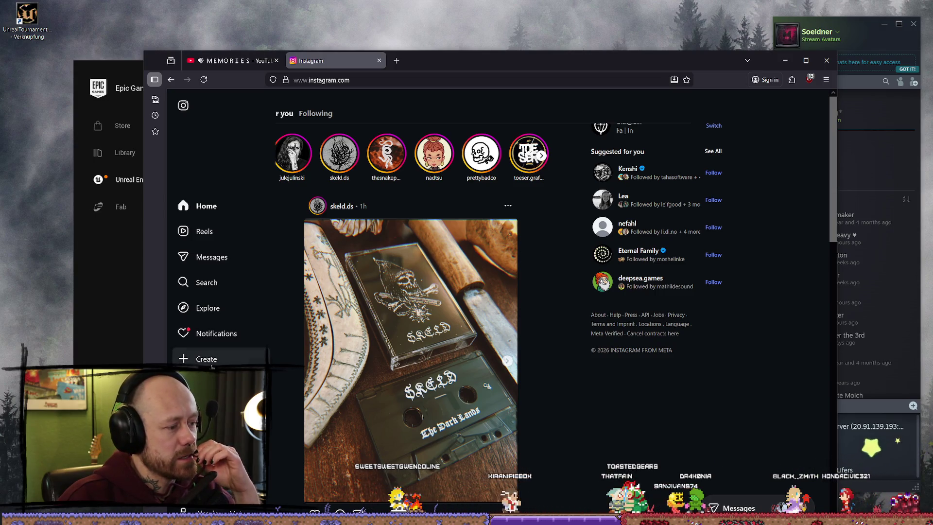
{"action": "left_click", "coordinate": [204, 359]}
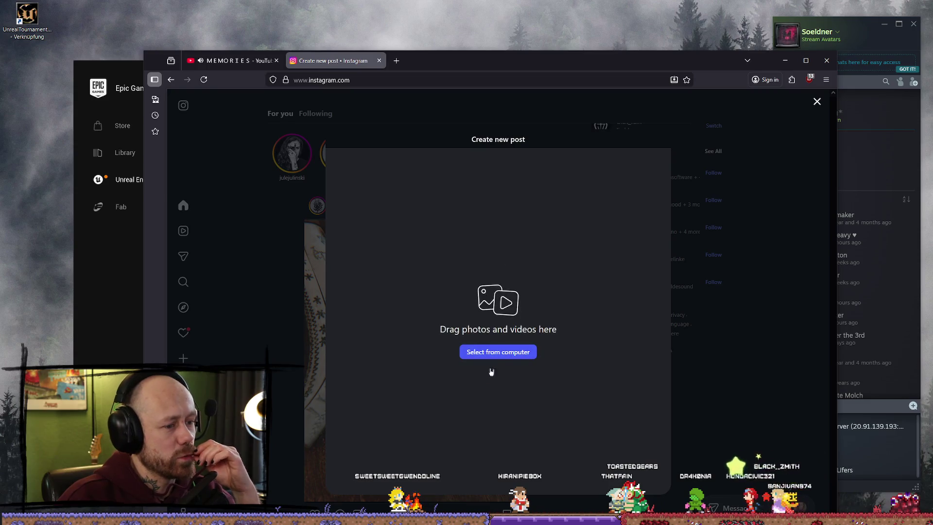
{"action": "left_click", "coordinate": [492, 351]}
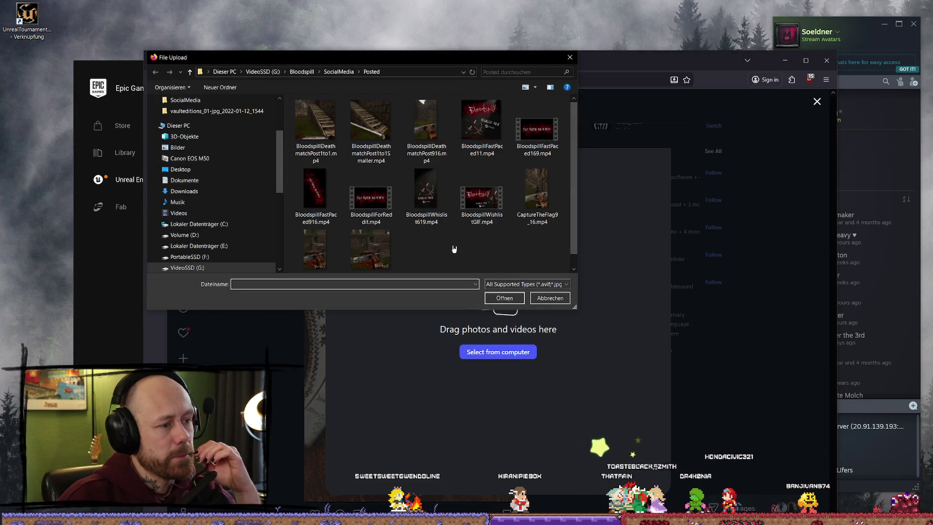
{"action": "left_click", "coordinate": [345, 72]}
{"action": "left_click", "coordinate": [477, 125]}
{"action": "left_click", "coordinate": [514, 298]}
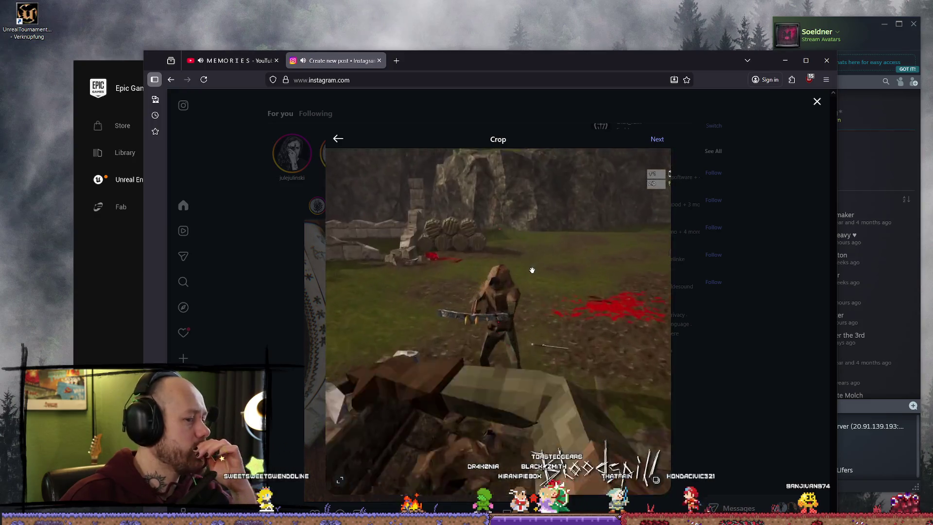
Step: Keep the default crop and editing, advancing to the caption step
{"action": "left_click", "coordinate": [656, 480]}
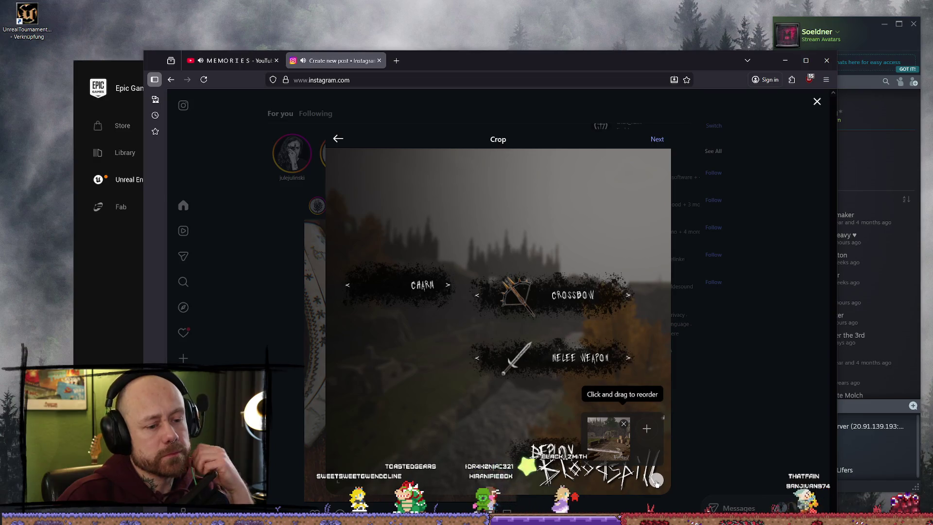
{"action": "left_click", "coordinate": [339, 483]}
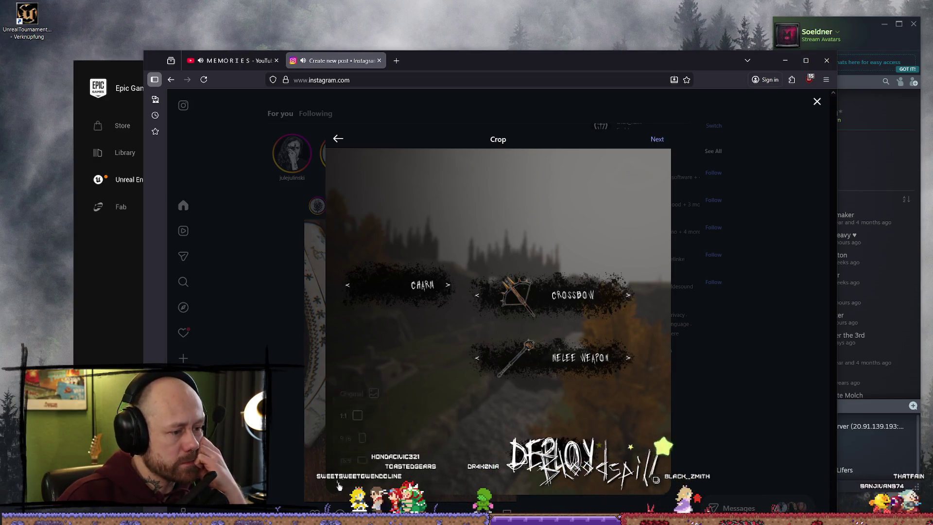
{"action": "left_click", "coordinate": [339, 484]}
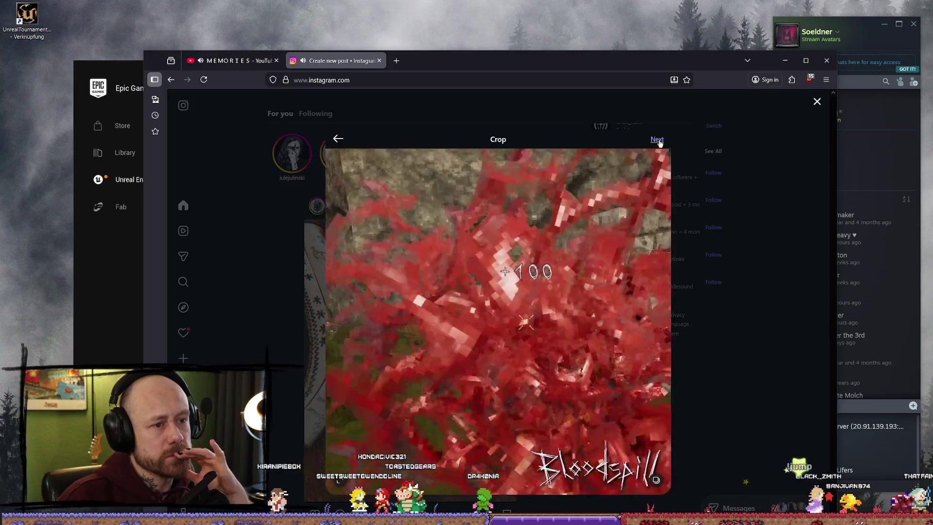
{"action": "left_click", "coordinate": [657, 139]}
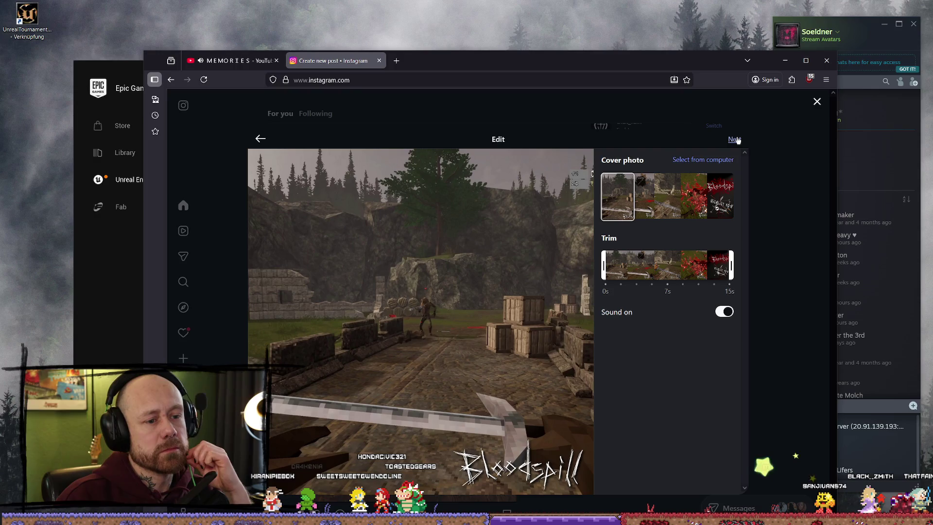
{"action": "left_click", "coordinate": [734, 140]}
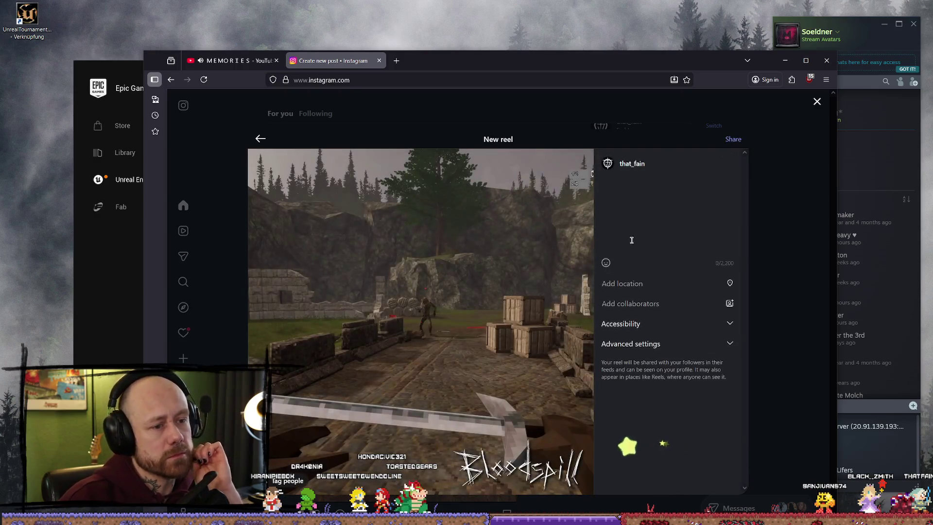
Step: Paste the weapon skins caption, then check an earlier Instagram post's hashtags in a new tab
{"action": "left_click", "coordinate": [661, 227]}
{"action": "type", "text": "There are unlockable weapon skins now!! (can only be earned in game NO microtransactions)  #indiegame #psx #gamedev"}
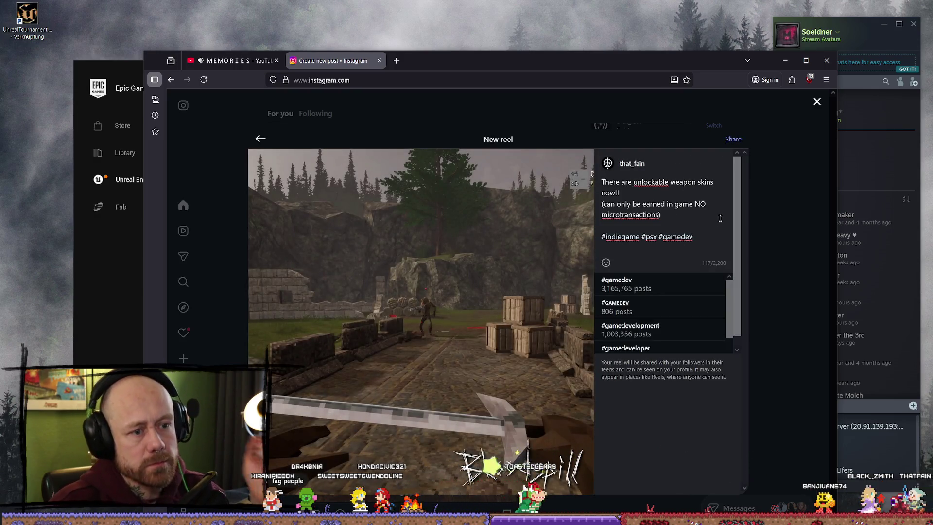
{"action": "key", "text": "ctrl+t"}
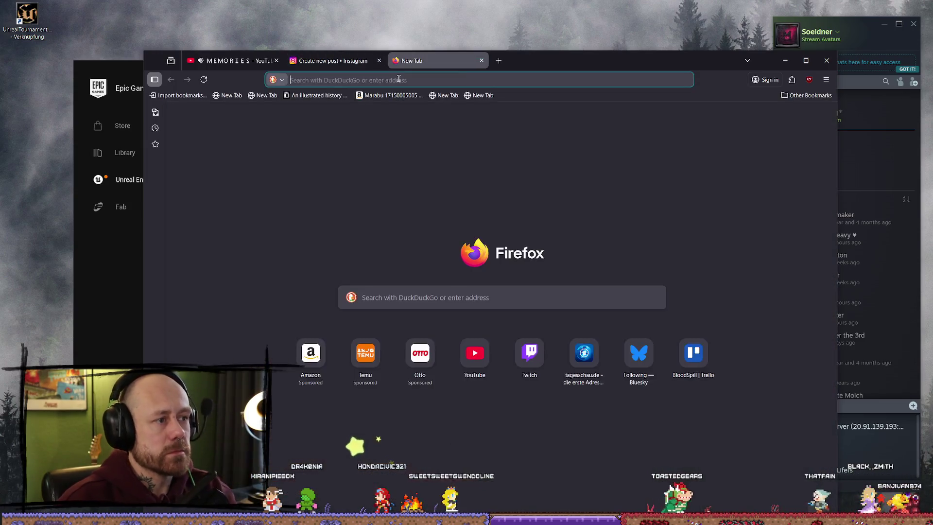
{"action": "type", "text": "isntagr"}
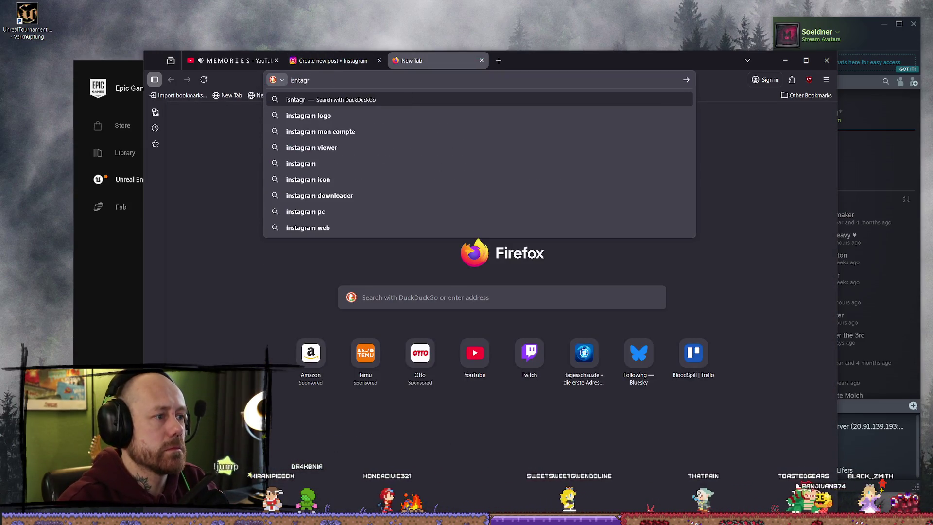
{"action": "left_click", "coordinate": [690, 165]}
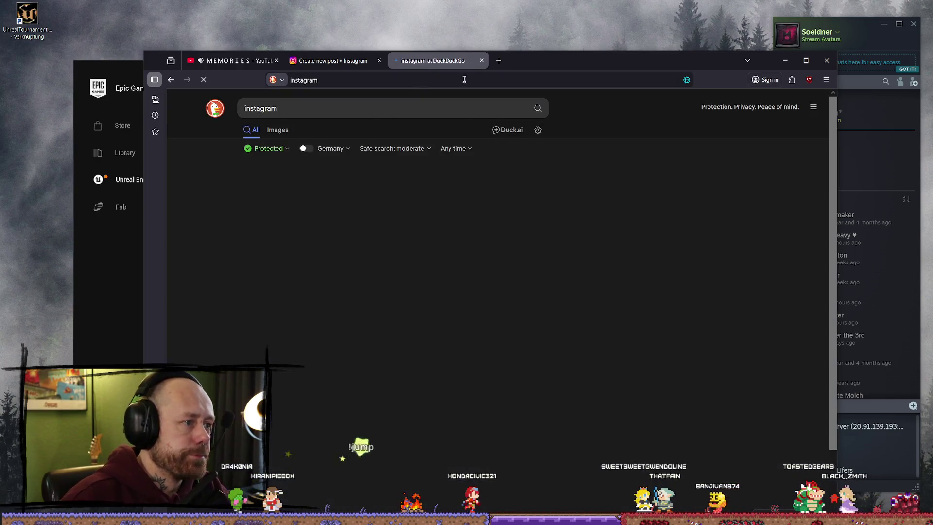
{"action": "left_click", "coordinate": [286, 191]}
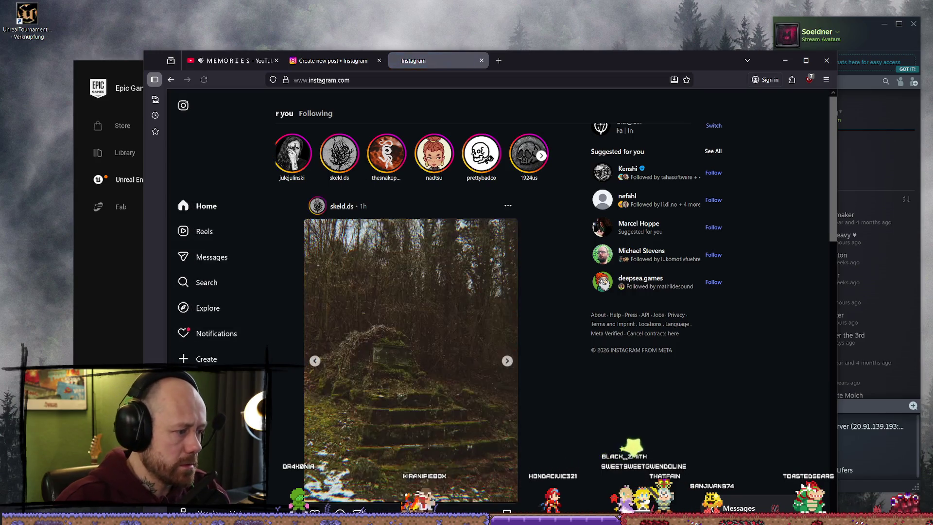
{"action": "left_click", "coordinate": [336, 204]}
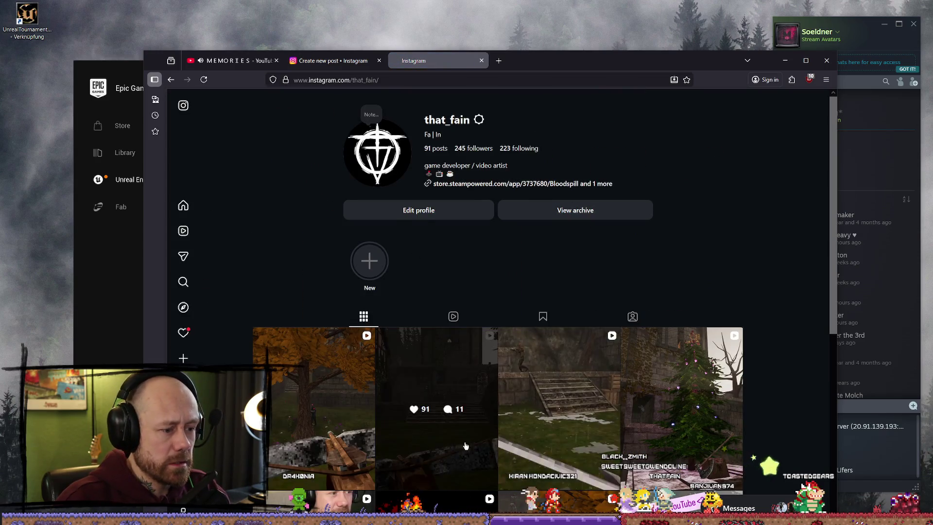
{"action": "scroll", "coordinate": [466, 267], "scroll_direction": "down", "scroll_amount": 2}
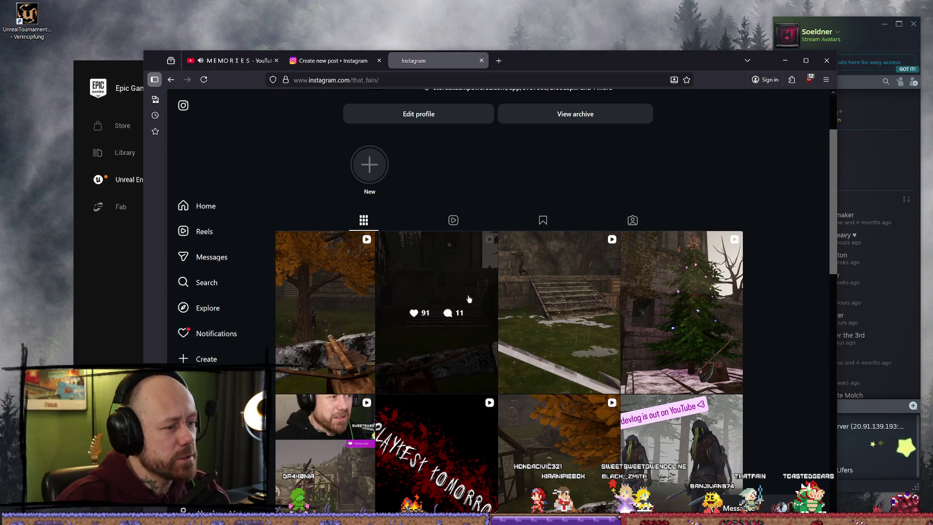
{"action": "left_click", "coordinate": [422, 322]}
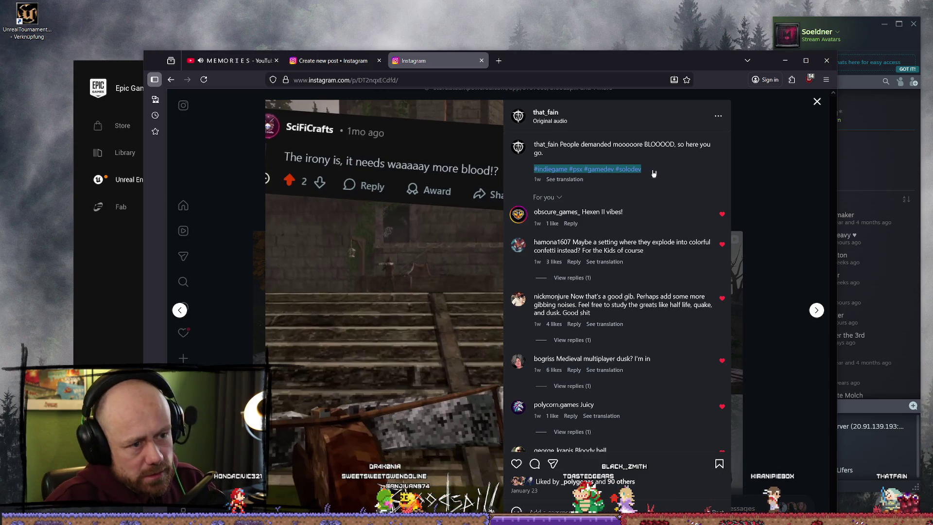
Step: Append #solodev to the reel's caption and share it
{"action": "left_click", "coordinate": [335, 56]}
{"action": "left_click", "coordinate": [695, 238]}
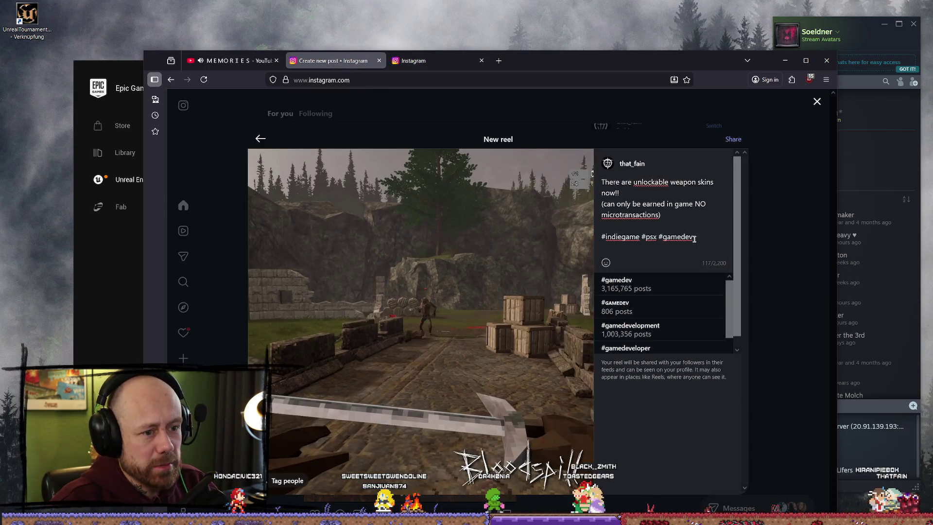
{"action": "type", "text": "#solodev"}
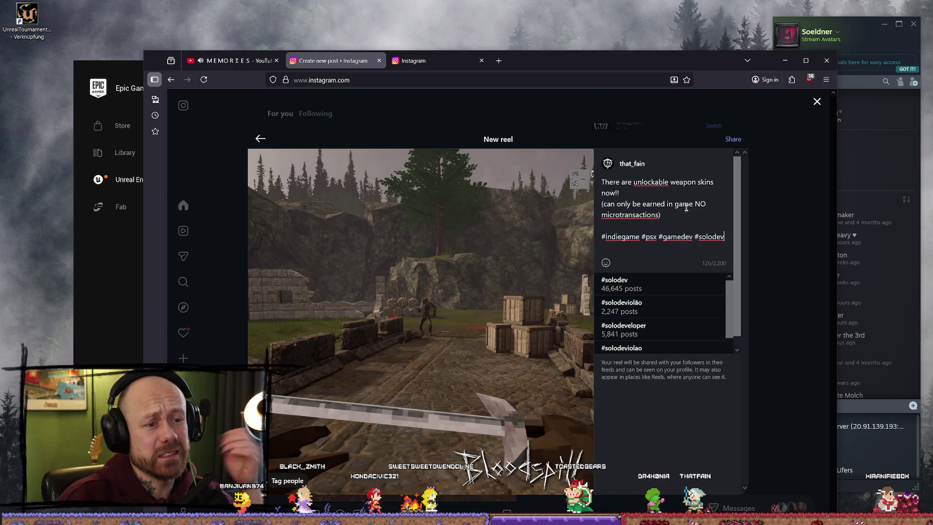
{"action": "left_click", "coordinate": [734, 139]}
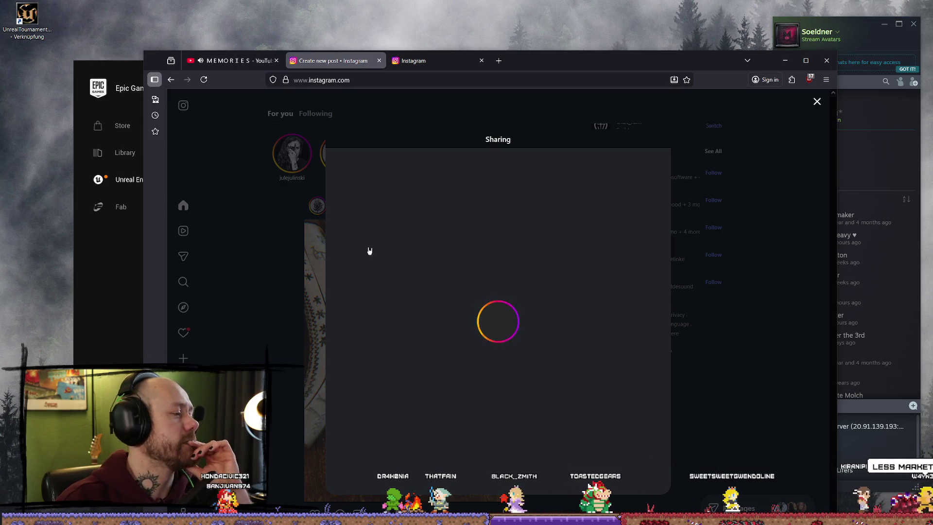
Step: Maximise the browser and dismiss the 'Your reel has been shared' confirmation
{"action": "left_click", "coordinate": [806, 60]}
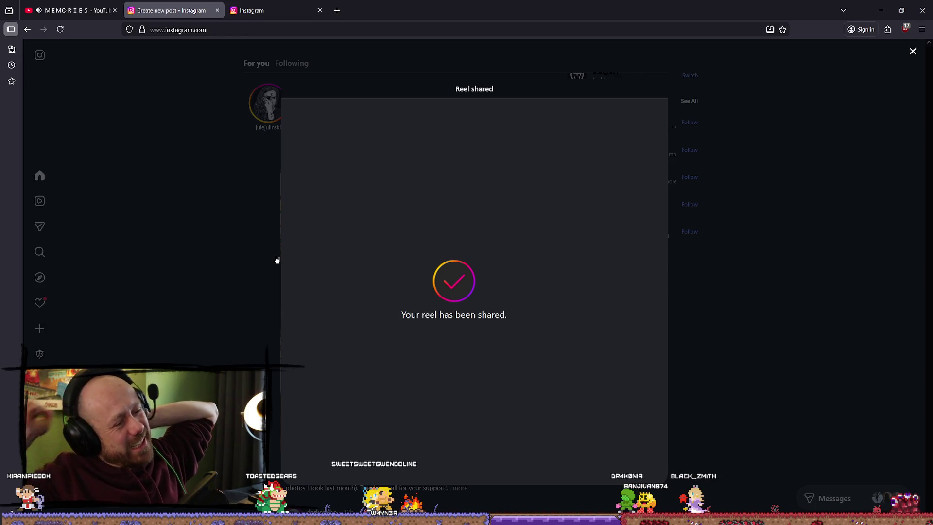
{"action": "left_click", "coordinate": [210, 190]}
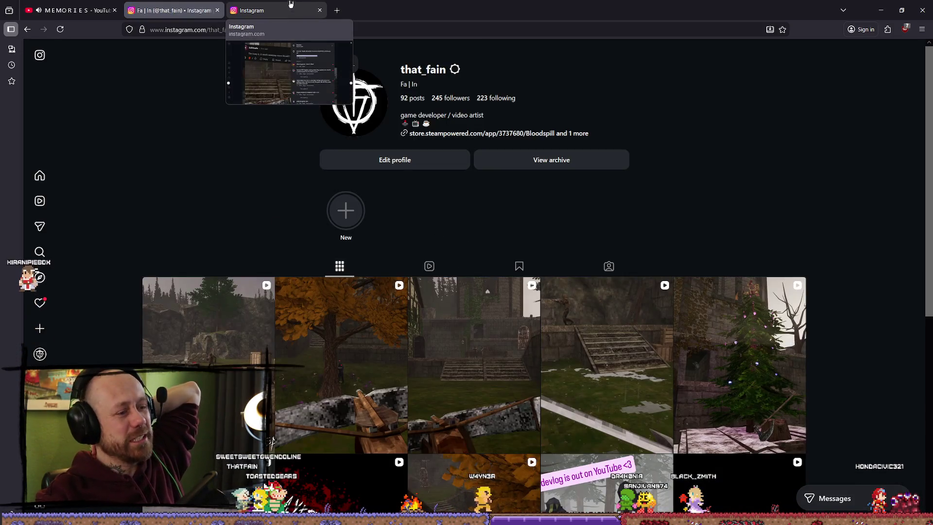
Step: Close the extra Instagram tab and open the new reel to verify its caption and hashtags
{"action": "left_click", "coordinate": [320, 11]}
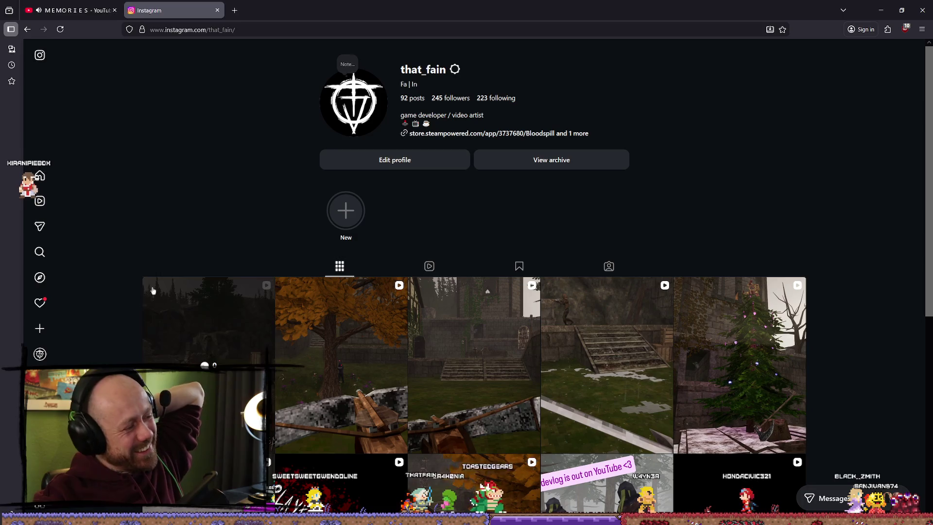
{"action": "mouse_move", "coordinate": [42, 308]}
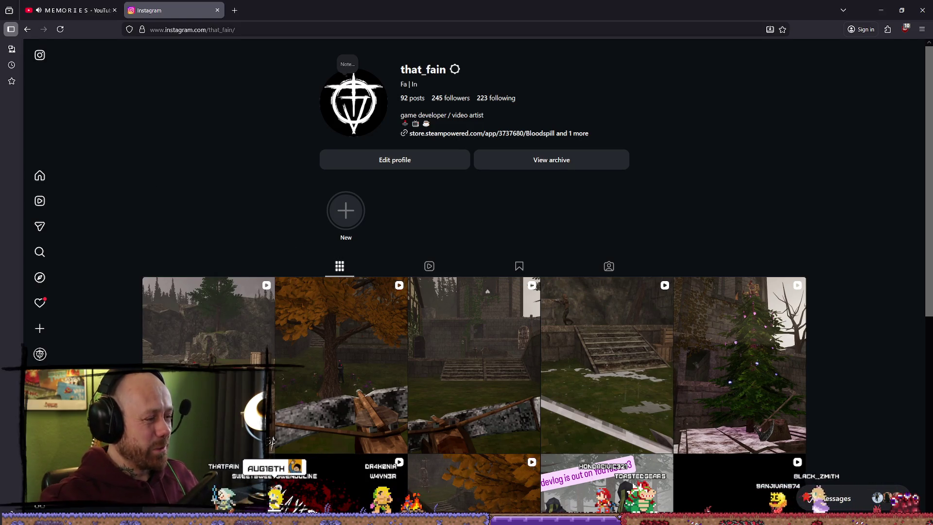
{"action": "left_click", "coordinate": [236, 333]}
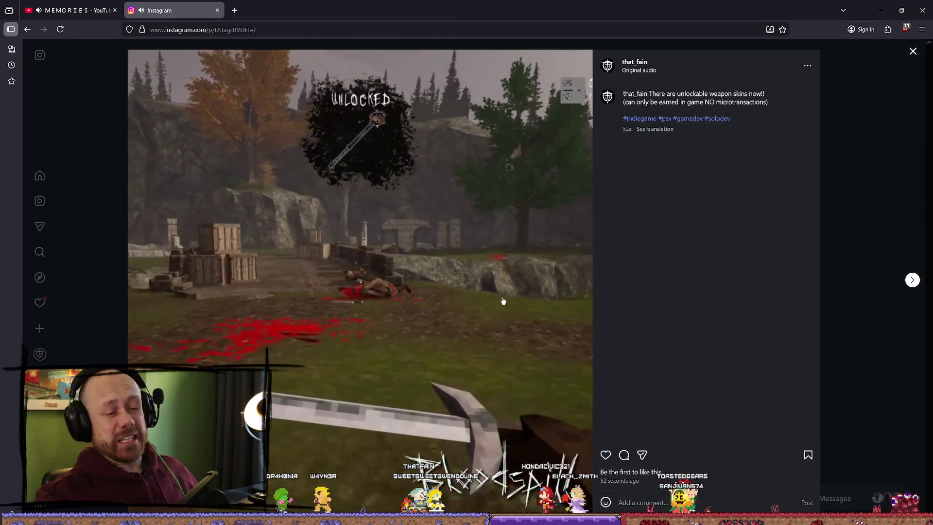
{"action": "left_click", "coordinate": [340, 32]}
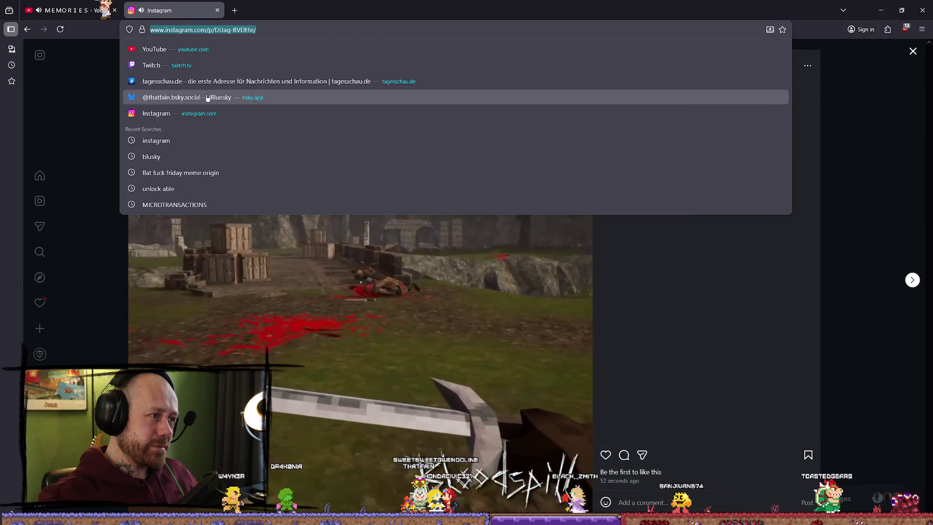